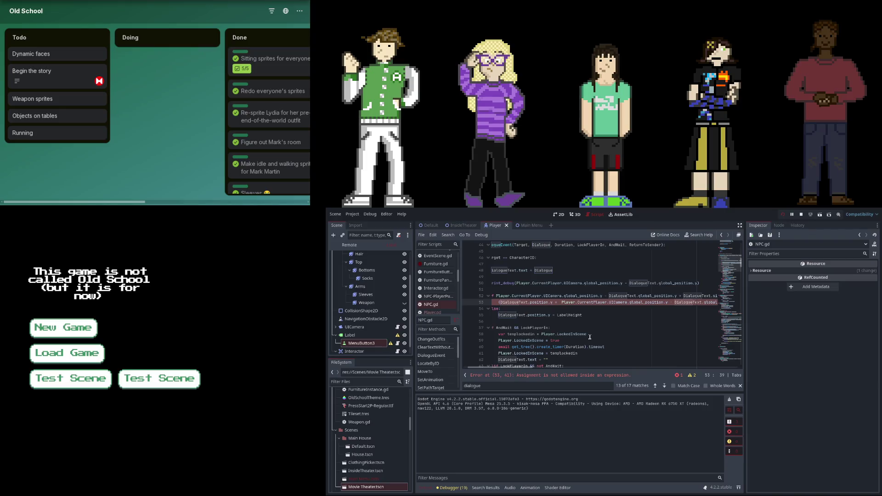
# Remove stray spaces on NPC.gd line 53, insert '(' before Player.CurrentPlayer, and save
pyautogui.press('Delete')
pyautogui.write('=')
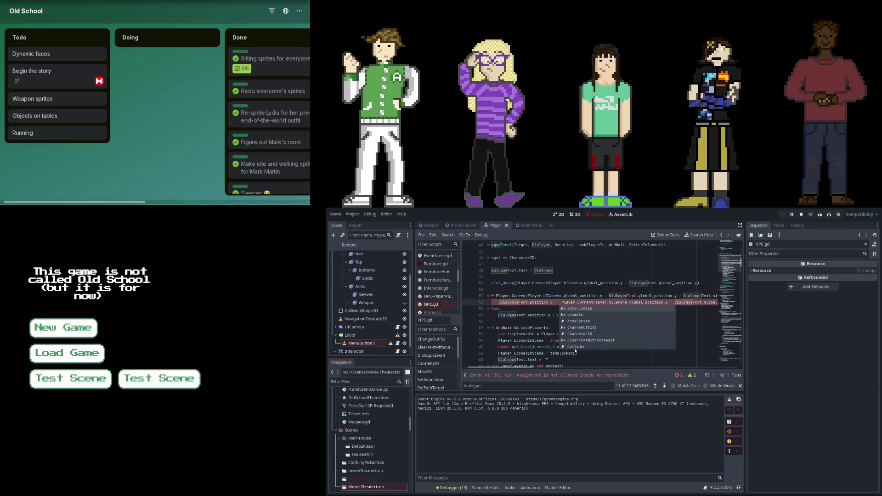
pyautogui.press('BackSpace')
pyautogui.moveTo(531, 367)
pyautogui.mouseDown()
pyautogui.moveTo(598, 366)
pyautogui.moveTo(579, 310)
pyautogui.mouseUp()
pyautogui.moveTo(568, 366); pyautogui.dragTo(504, 365)
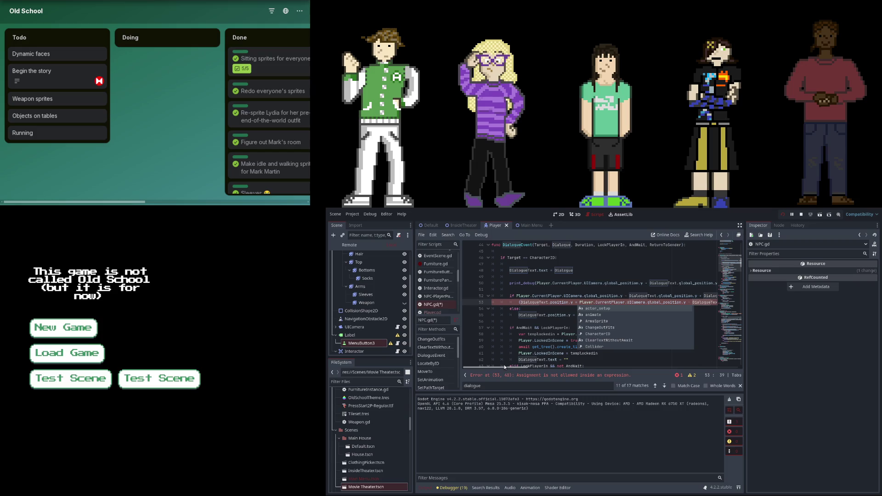
pyautogui.click(518, 303)
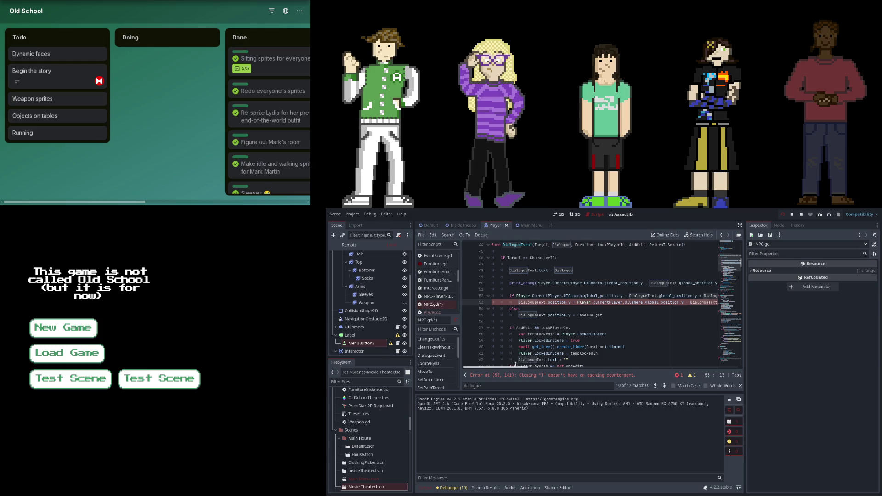
pyautogui.moveTo(520, 370)
pyautogui.mouseDown()
pyautogui.moveTo(628, 364)
pyautogui.moveTo(550, 366)
pyautogui.mouseUp()
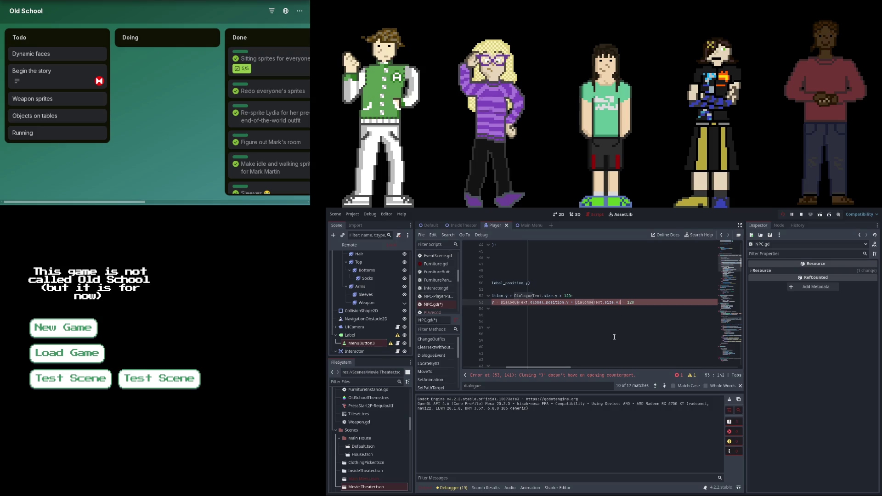
pyautogui.hscroll(-5, 613, 337)
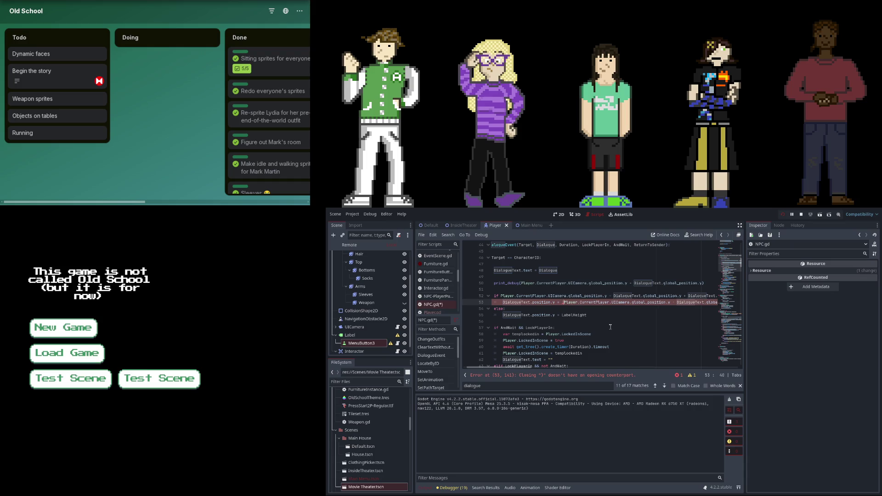
pyautogui.write('(')
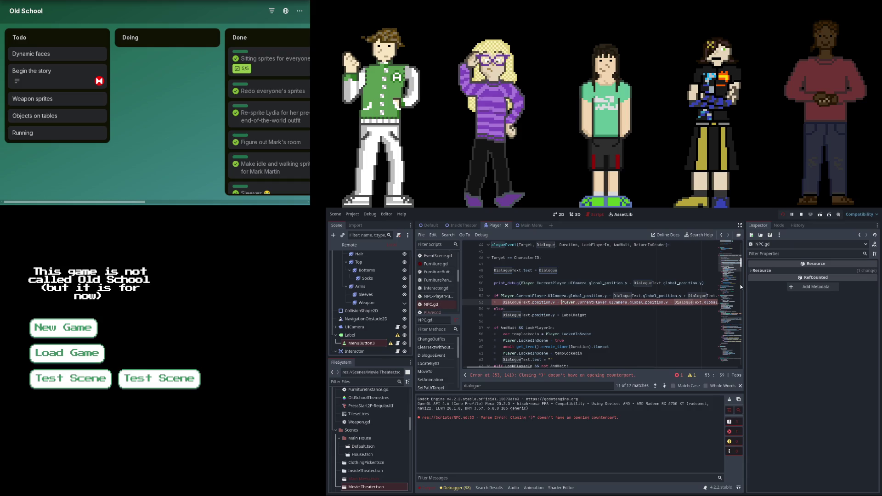
pyautogui.hotkey('ctrl', 's')
# Remove the extra space after the new parenthesis and restart the game
pyautogui.hotkey('ctrl', 'space')
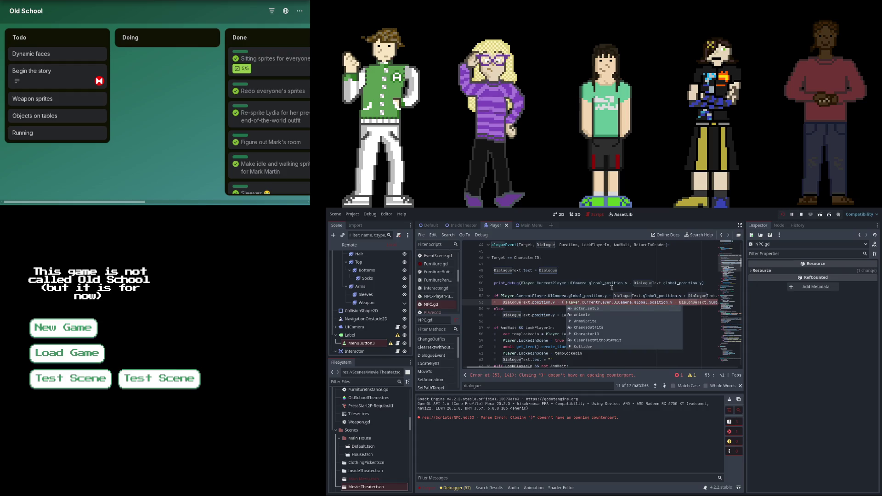
pyautogui.press('BackSpace')
pyautogui.click(612, 288)
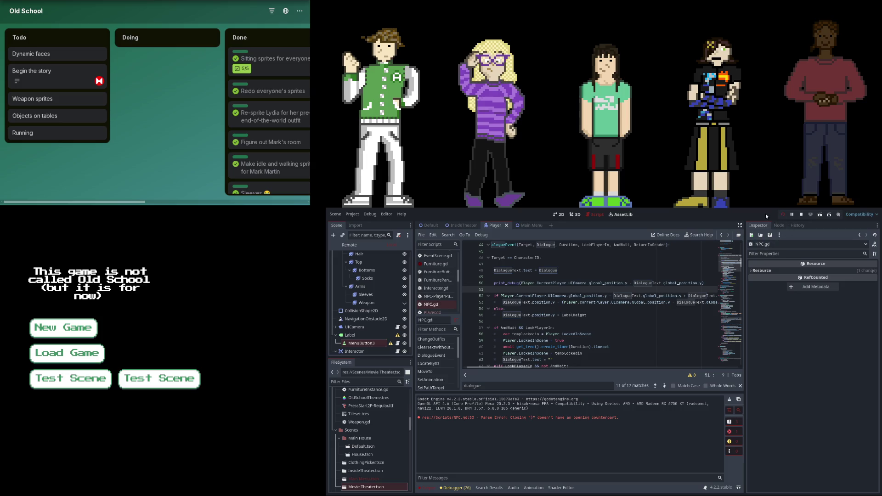
pyautogui.click(782, 215)
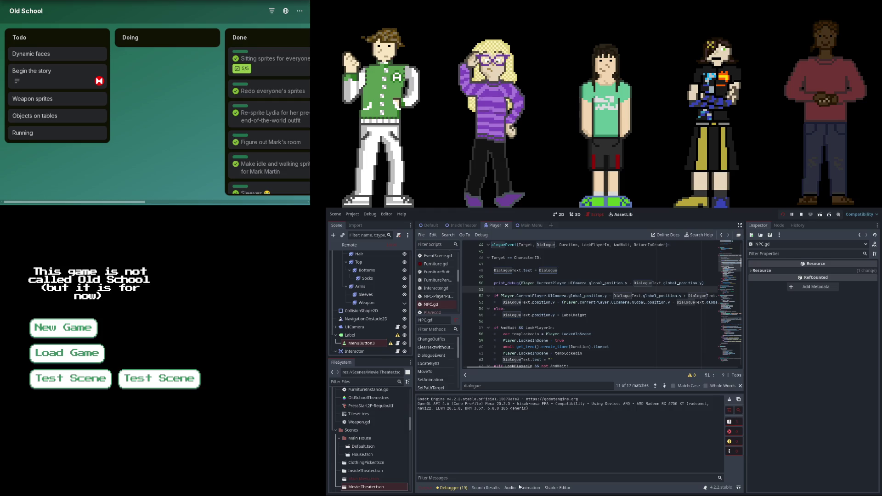
# Load the second Test Scene in the relaunched game
pyautogui.click(184, 376)
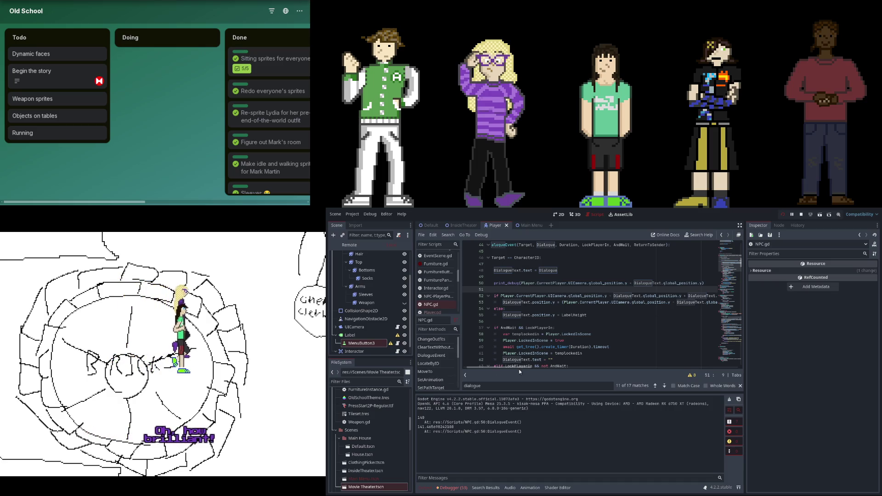
pyautogui.moveTo(519, 369); pyautogui.dragTo(534, 366)
# Restart the game to collect fresh dialogue position output
pyautogui.hscroll(2, 524, 365)
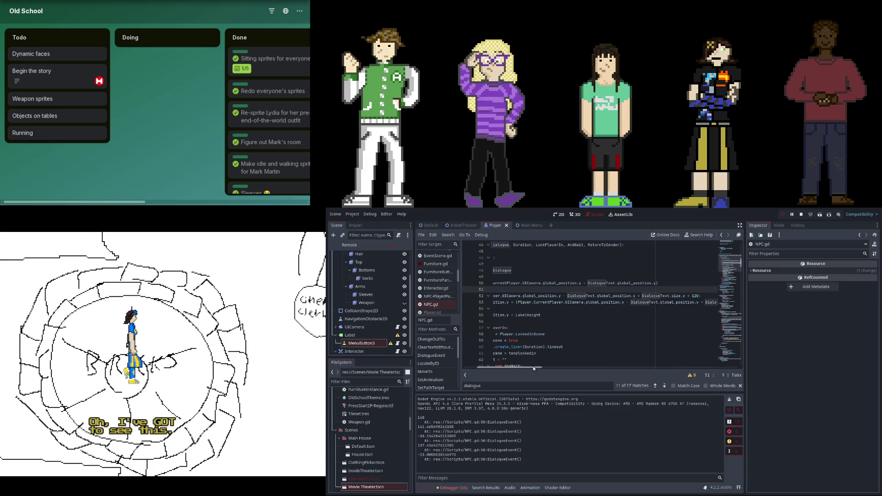
pyautogui.moveTo(533, 365); pyautogui.dragTo(516, 372)
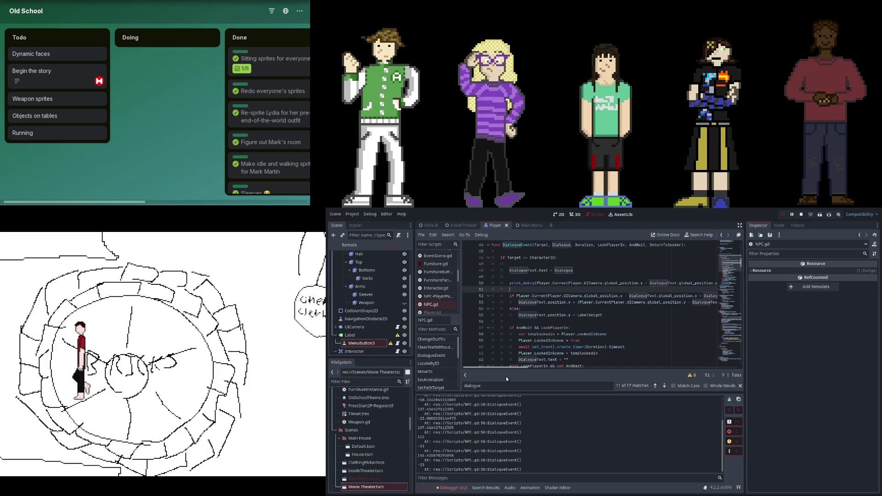
pyautogui.click(783, 215)
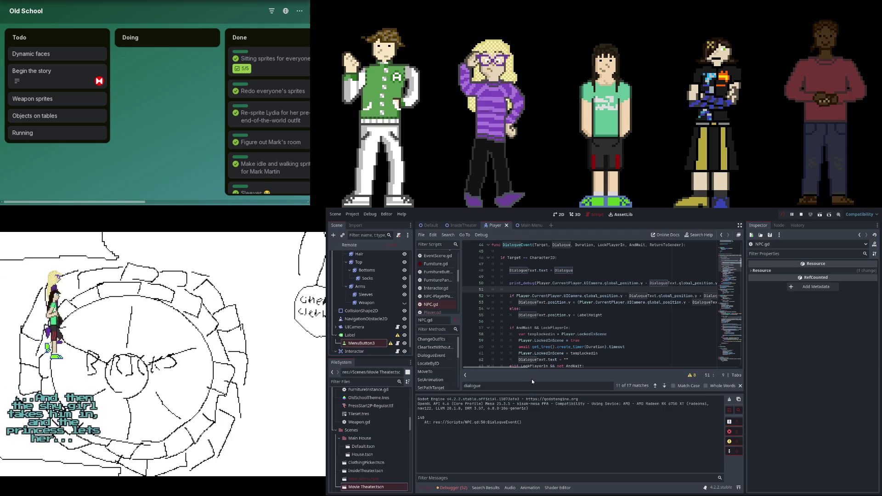
# Append '+ LabelHeight' to the end of line 53 and rerun the game
pyautogui.moveTo(519, 368); pyautogui.dragTo(566, 366)
pyautogui.click(640, 303)
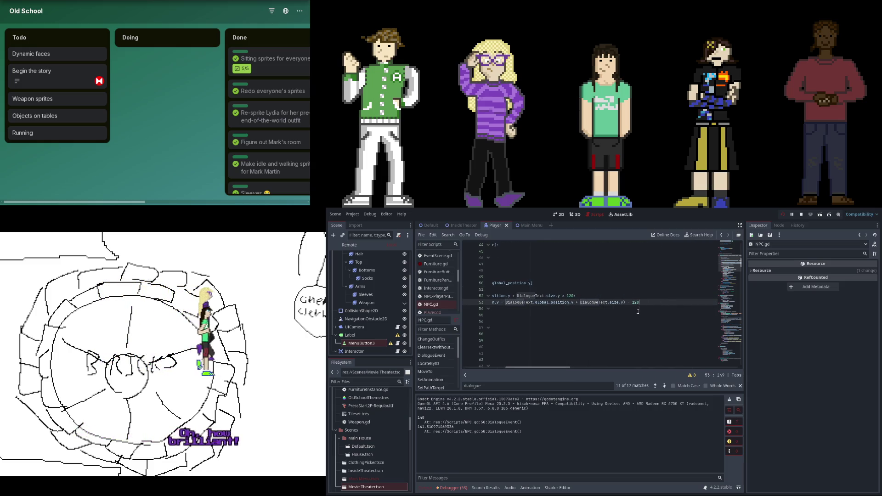
pyautogui.write(' + Lab')
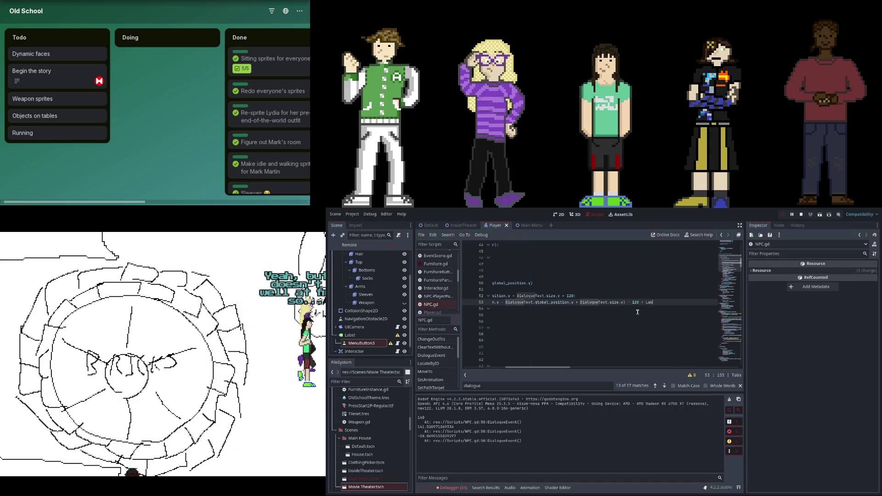
pyautogui.write('elHeight')
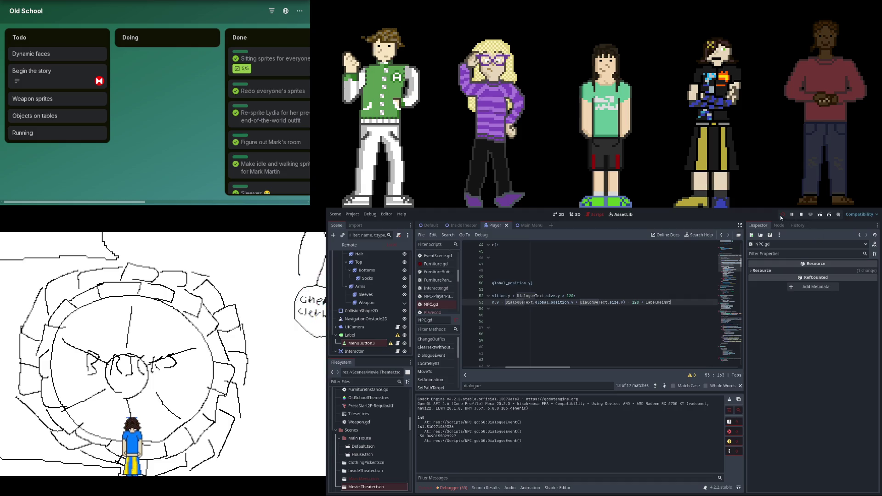
pyautogui.click(780, 215)
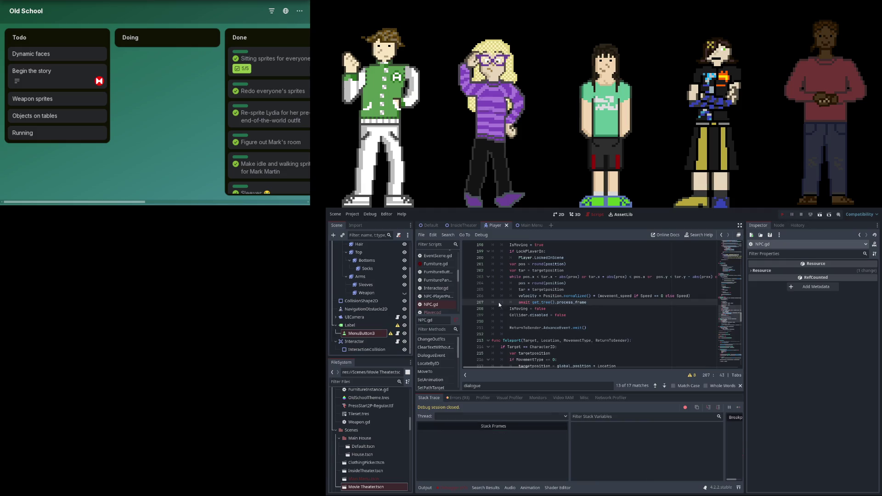
# Open the second Test Scene to watch the dialogue appear above the speaker
pyautogui.click(173, 377)
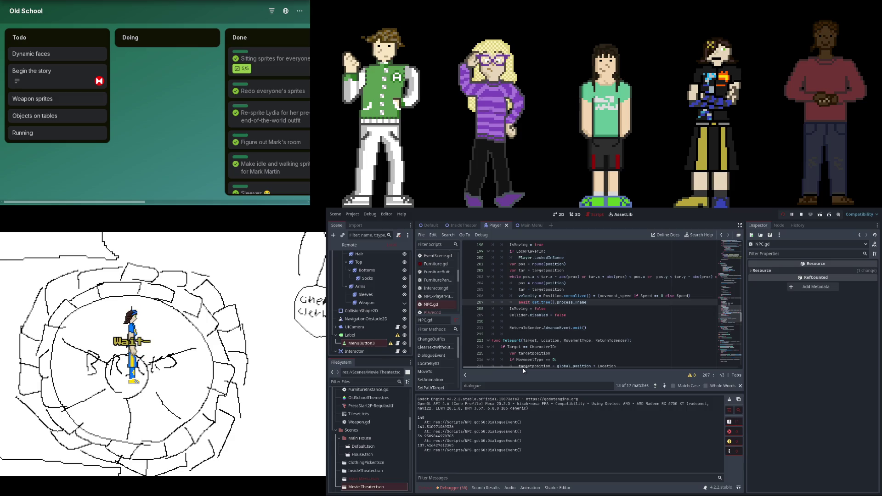
pyautogui.scroll(4, 540, 347)
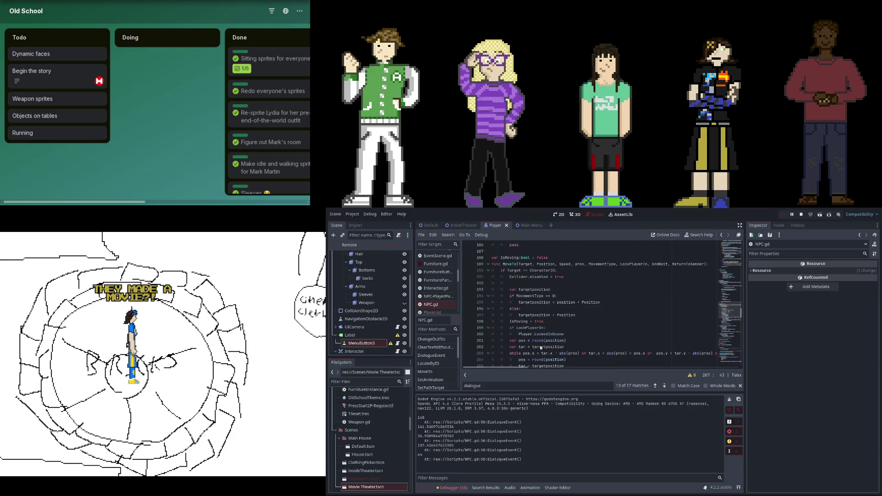
# Step through the Dialogue search matches to locate DialogueEvent in NPC.gd
pyautogui.scroll(-9, 540, 348)
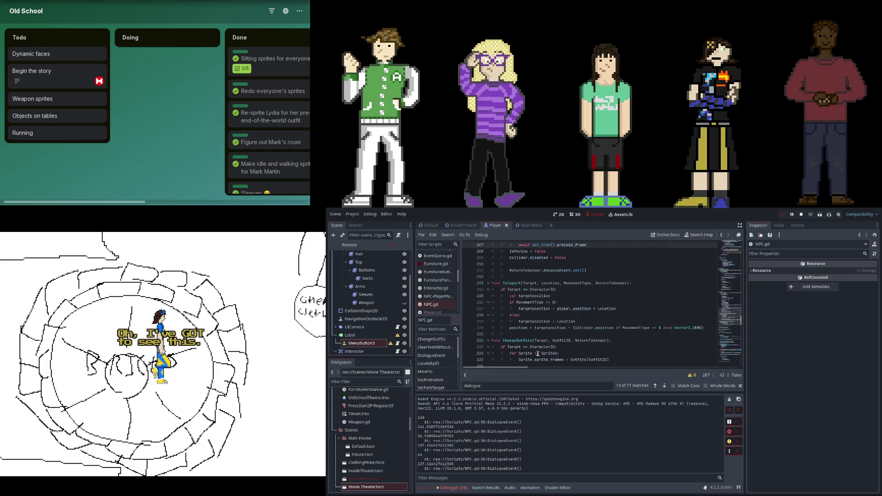
pyautogui.click(664, 386)
pyautogui.click(664, 387)
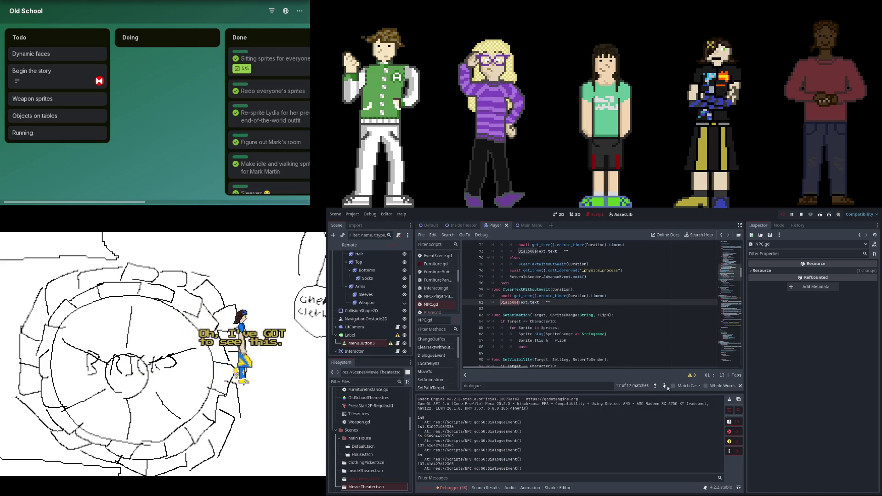
pyautogui.click(664, 387)
pyautogui.click(664, 387)
pyautogui.click(664, 386)
pyautogui.click(656, 387)
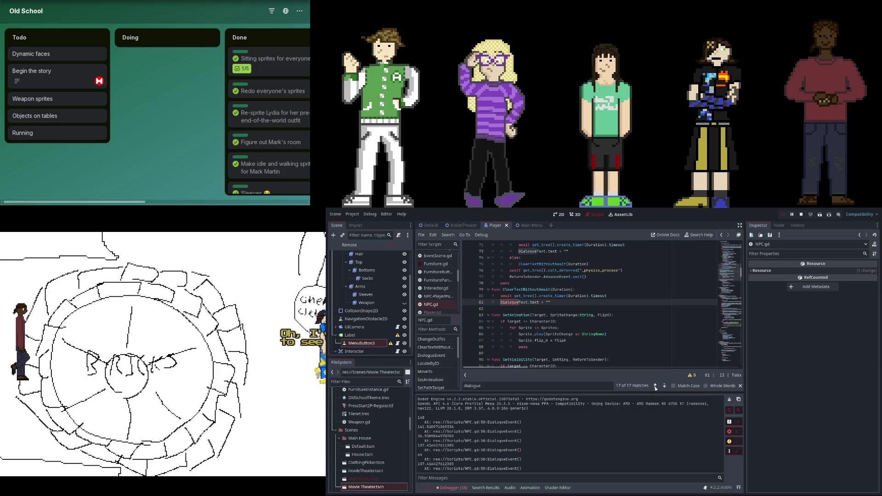
pyautogui.click(656, 387)
pyautogui.click(656, 387)
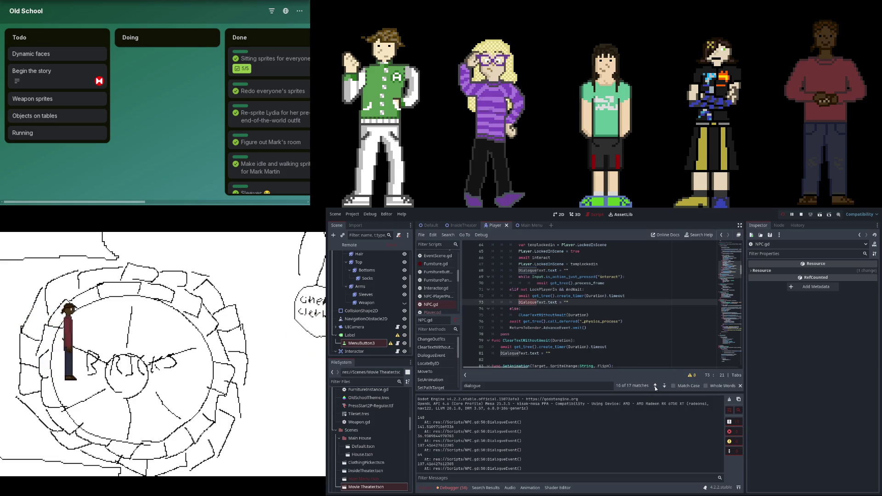
pyautogui.click(656, 387)
pyautogui.click(655, 387)
pyautogui.moveTo(521, 368)
pyautogui.mouseDown()
pyautogui.moveTo(585, 369)
pyautogui.moveTo(519, 368)
pyautogui.mouseUp()
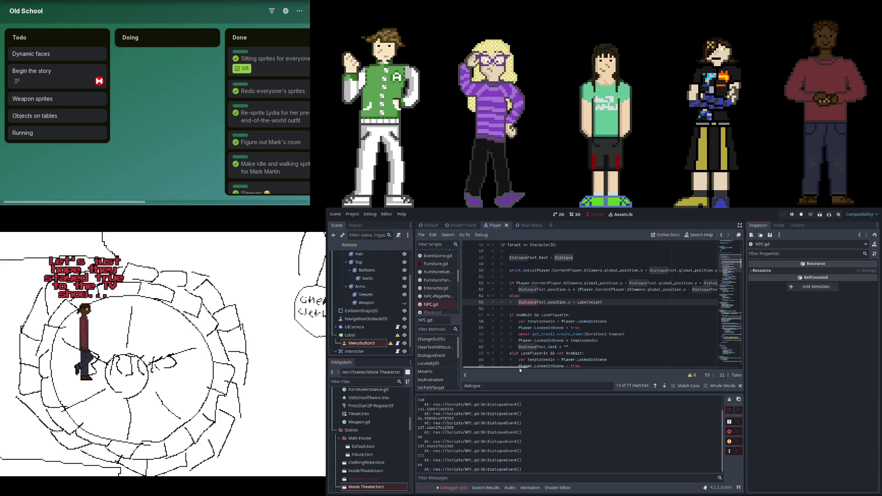
pyautogui.scroll(2, 517, 366)
pyautogui.moveTo(514, 367)
pyautogui.mouseDown()
pyautogui.moveTo(524, 367)
pyautogui.moveTo(502, 368)
pyautogui.mouseUp()
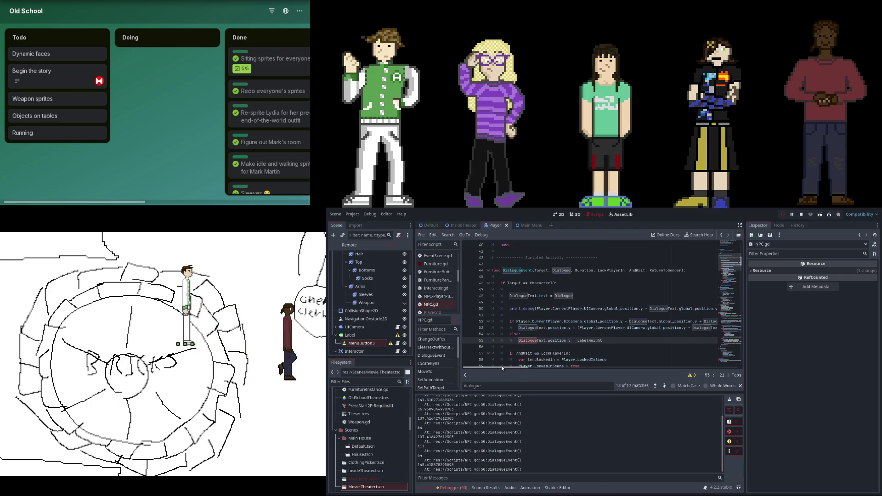
pyautogui.moveTo(503, 365); pyautogui.dragTo(527, 371)
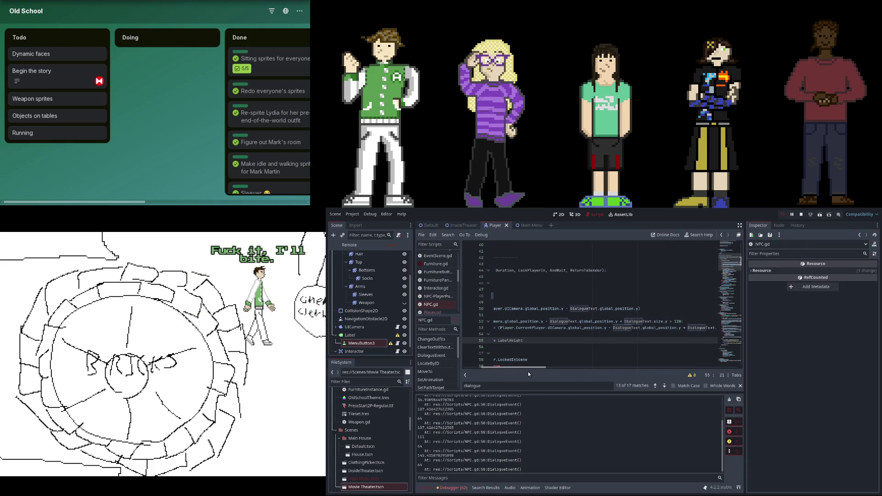
pyautogui.moveTo(528, 371); pyautogui.dragTo(549, 376)
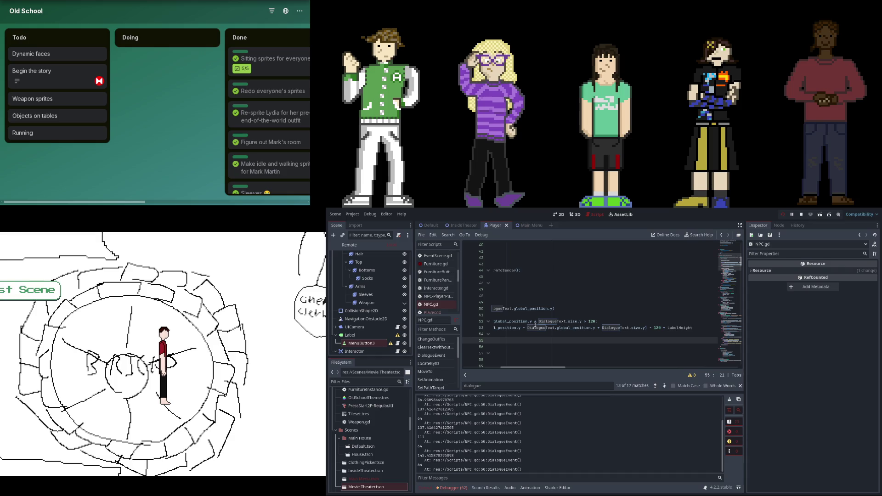
pyautogui.moveTo(525, 370)
pyautogui.mouseDown()
pyautogui.moveTo(494, 369)
pyautogui.moveTo(512, 369)
pyautogui.mouseUp()
# Append '+ DialogueText.size.y' to the debug print, then stop and relaunch the game
pyautogui.click(692, 328)
pyautogui.press('End')
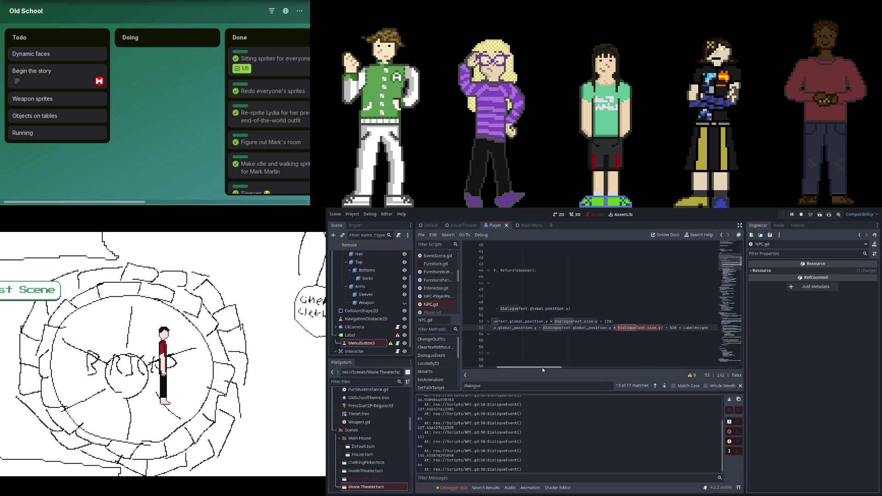
pyautogui.moveTo(544, 367); pyautogui.dragTo(524, 367)
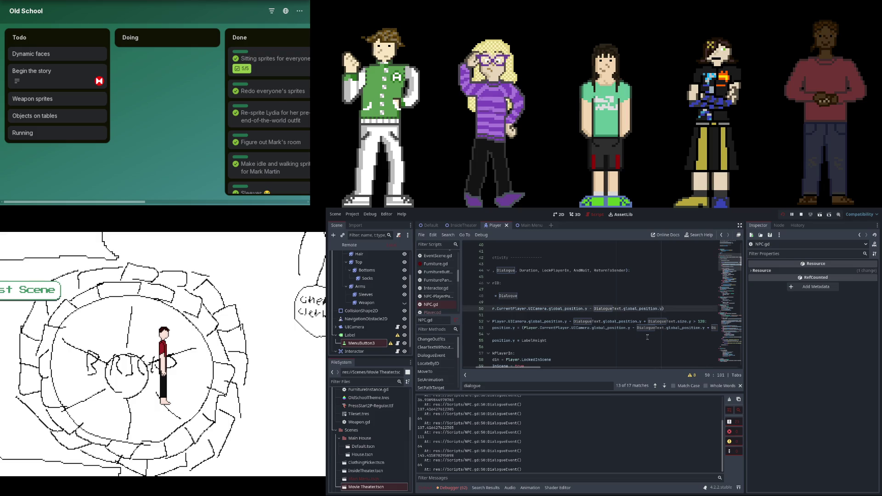
pyautogui.write('+ DialogueText.size.y')
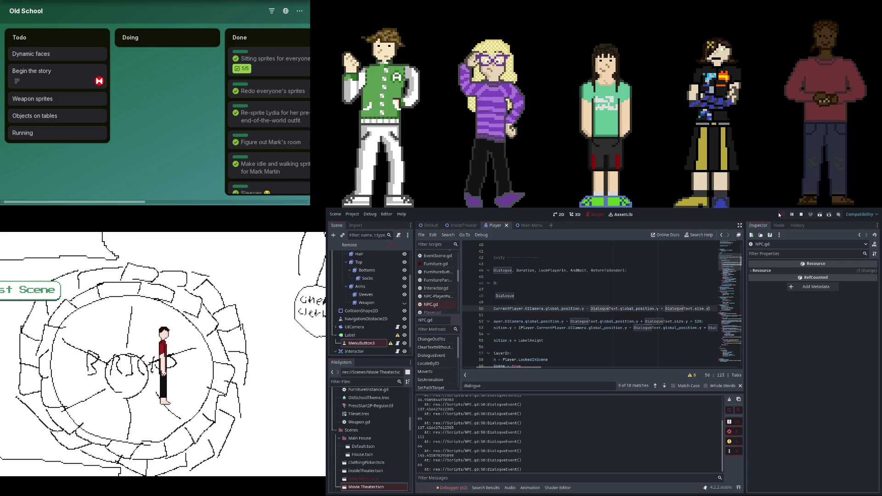
pyautogui.click(778, 214)
pyautogui.press('F5')
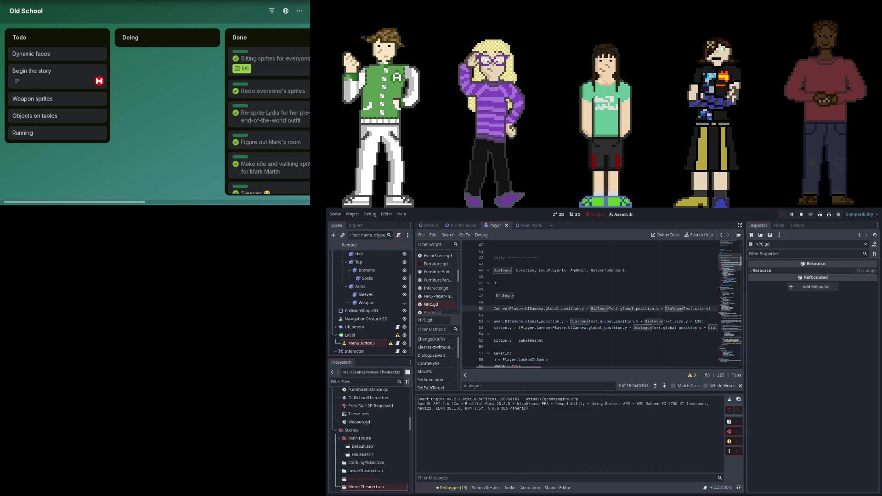
# Enter the movie-theater scene from the game menu
pyautogui.click(133, 381)
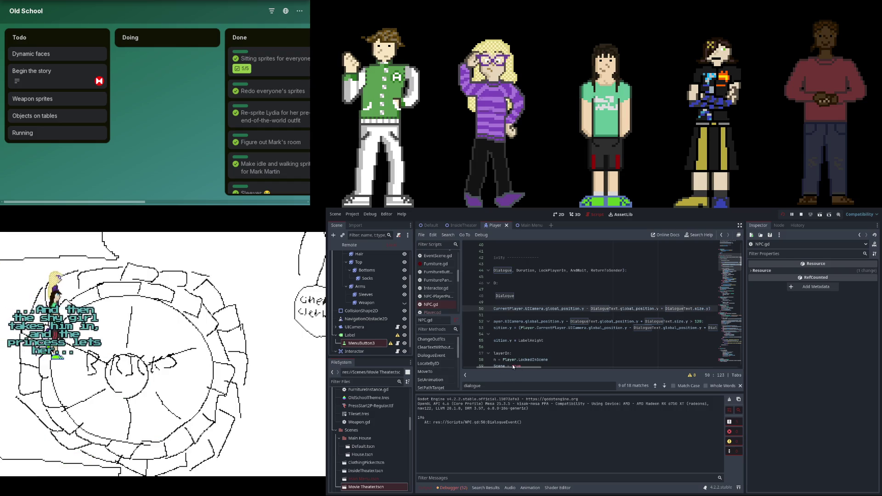
pyautogui.moveTo(512, 366); pyautogui.dragTo(544, 368)
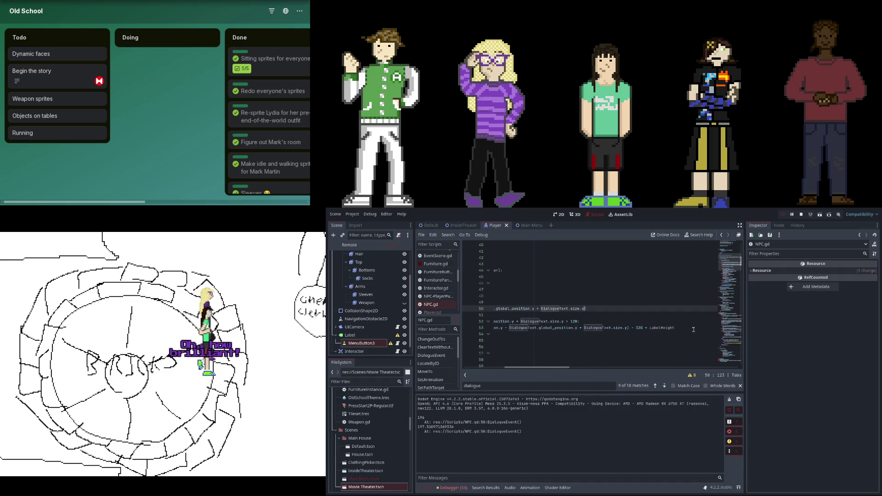
pyautogui.hscroll(-10, 694, 329)
# Review the line 53 label formula and debug print, placing the caret above the print
pyautogui.click(578, 327)
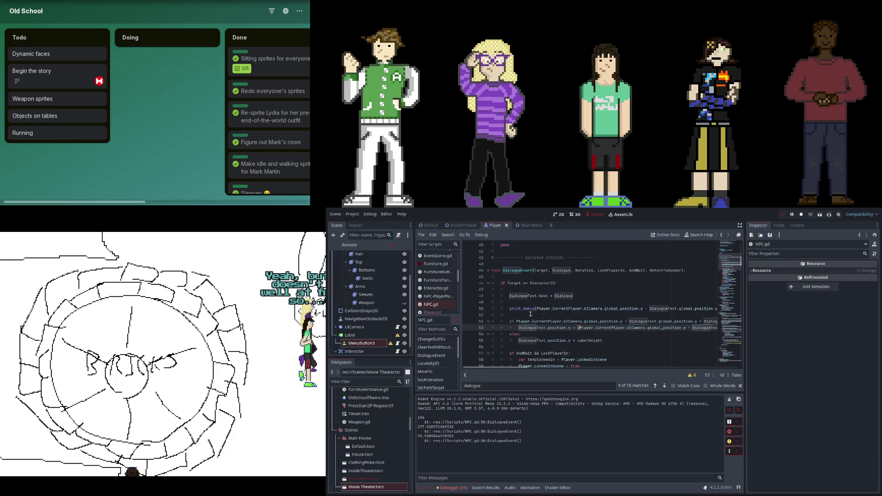
pyautogui.click(707, 309)
pyautogui.press('End')
pyautogui.hscroll(-10, 689, 317)
pyautogui.click(635, 308)
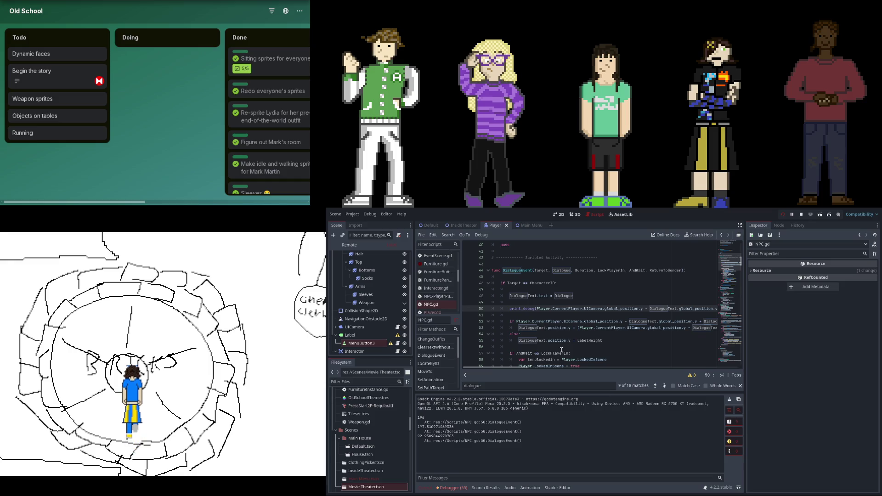
pyautogui.scroll(-4, 560, 350)
pyautogui.scroll(-9, 560, 347)
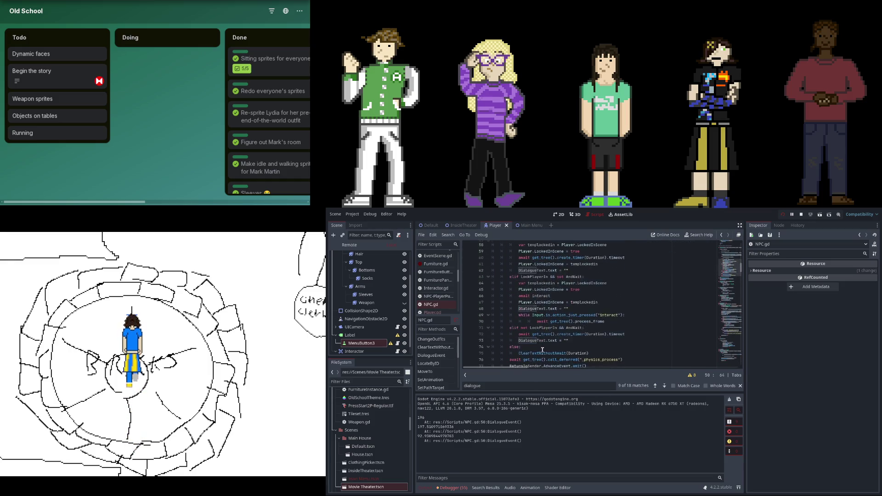
pyautogui.scroll(9, 546, 349)
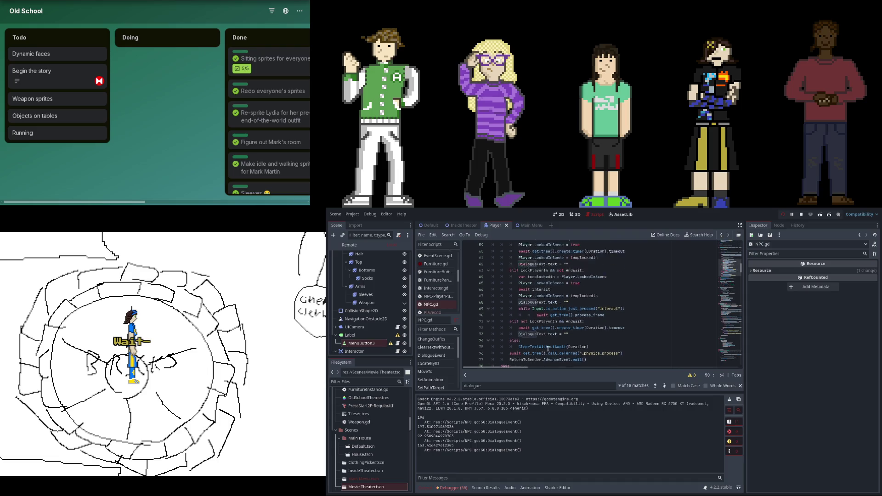
pyautogui.scroll(-6, 548, 349)
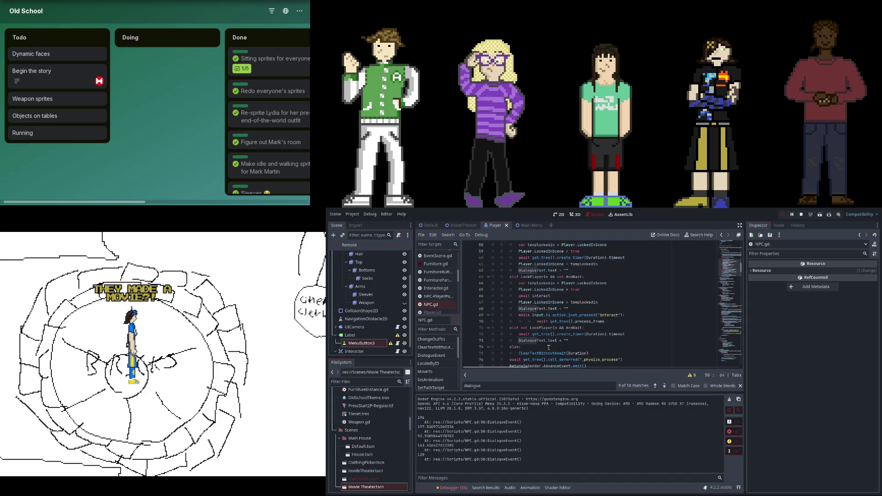
pyautogui.scroll(5, 560, 329)
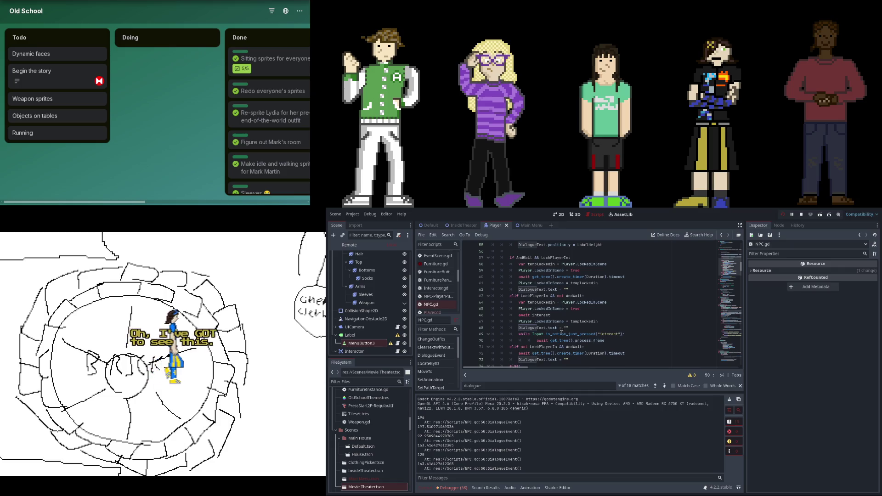
pyautogui.scroll(5, 560, 334)
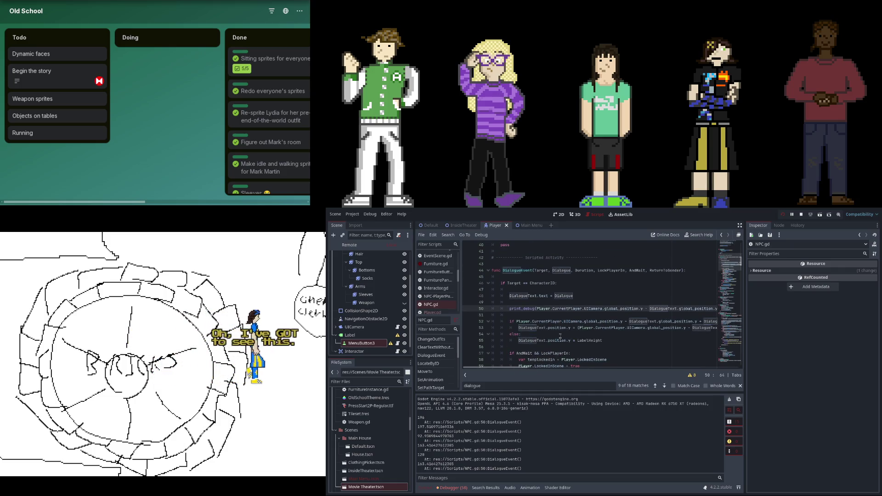
pyautogui.click(553, 302)
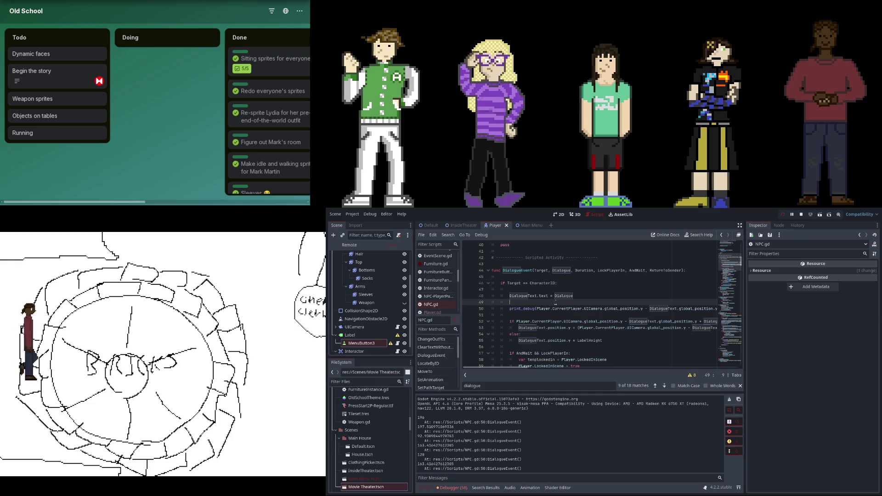
# Add the statement DialogueText.position.y = LabelHeight on a new line above the debug print
pyautogui.press('Return')
pyautogui.press('Up')
pyautogui.press('Return')
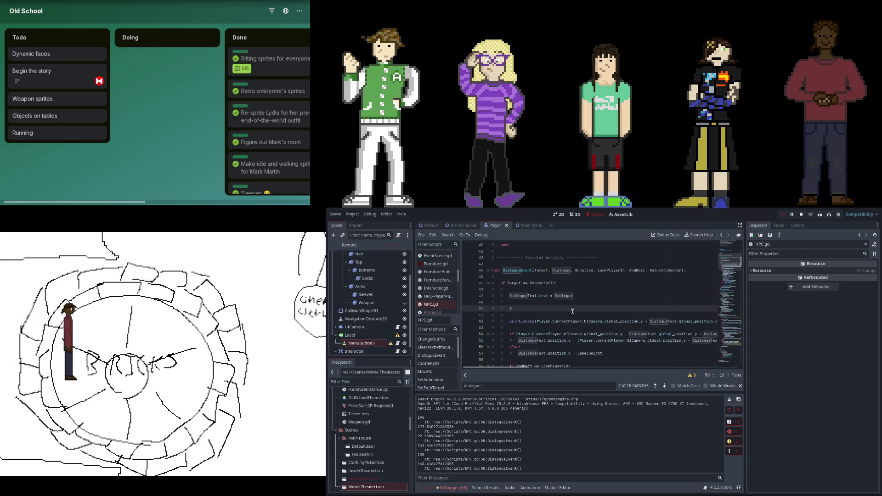
pyautogui.write('Dialog')
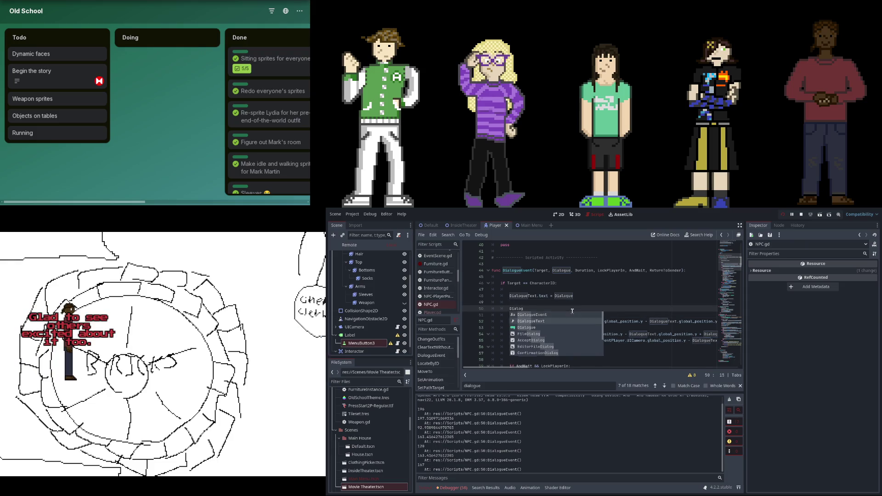
pyautogui.press('Return')
pyautogui.write('.po')
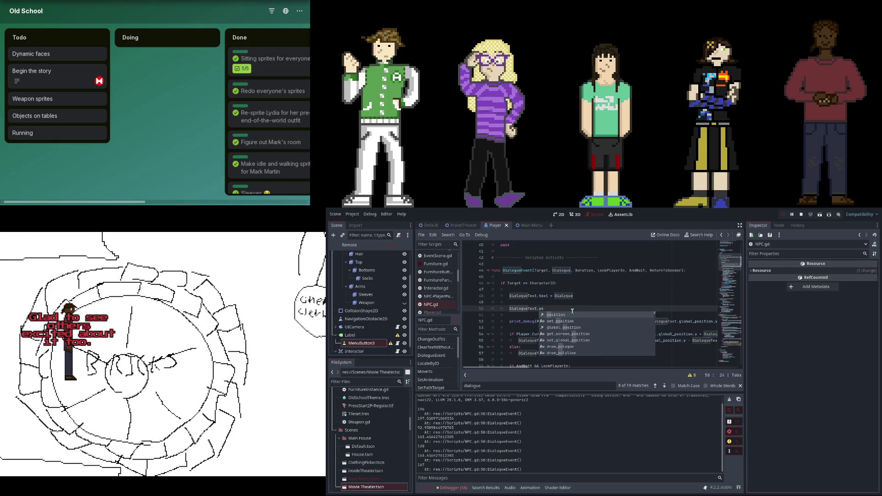
pyautogui.write('sition.y = L')
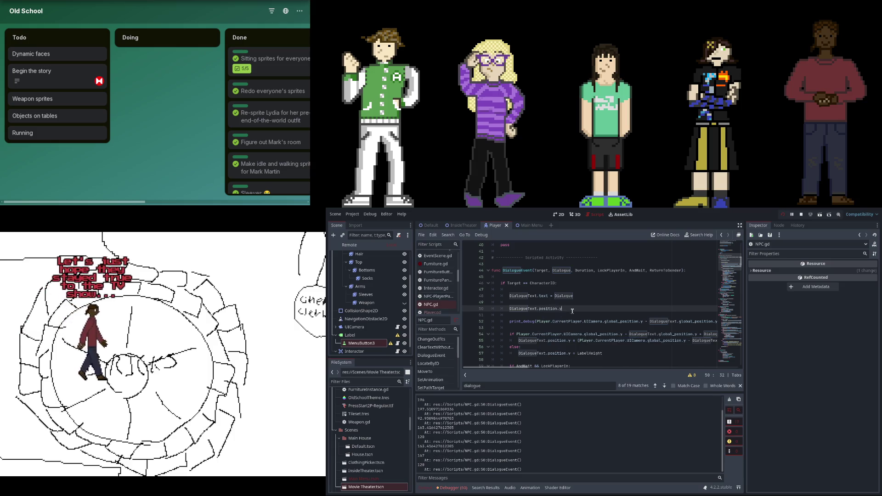
pyautogui.press('Return')
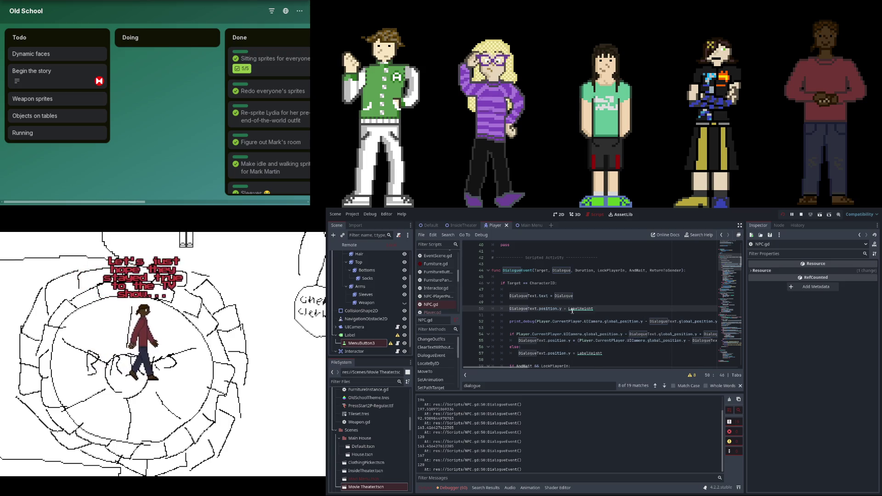
# Stop the running game and relaunch it with F5 to test the new label code
pyautogui.press('F7')
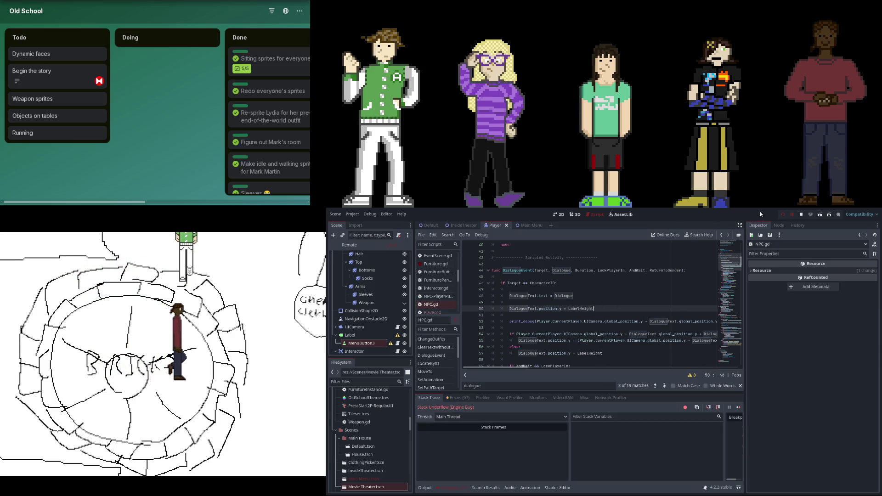
pyautogui.click(782, 215)
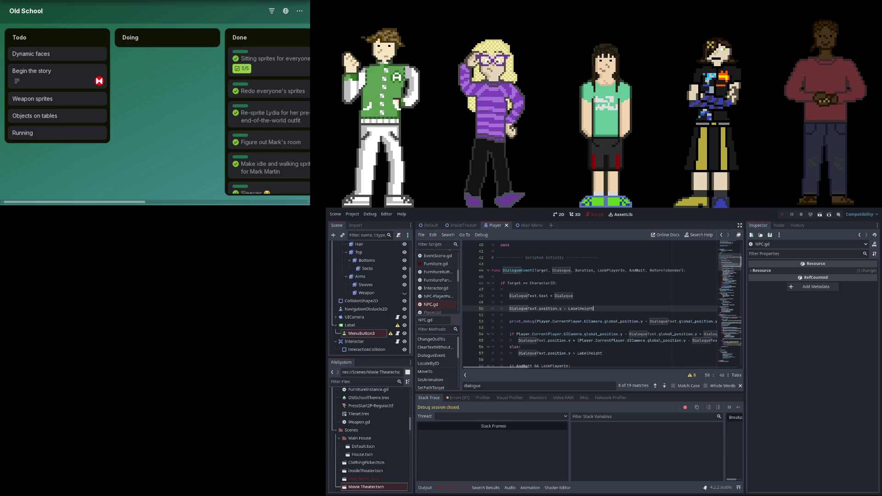
pyautogui.press('F5')
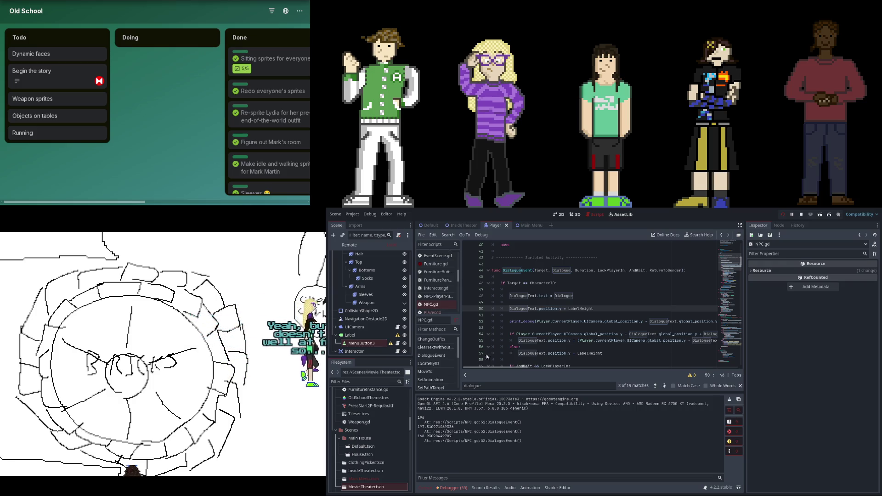
pyautogui.moveTo(514, 367)
pyautogui.mouseDown()
pyautogui.moveTo(548, 369)
pyautogui.moveTo(531, 367)
pyautogui.mouseUp()
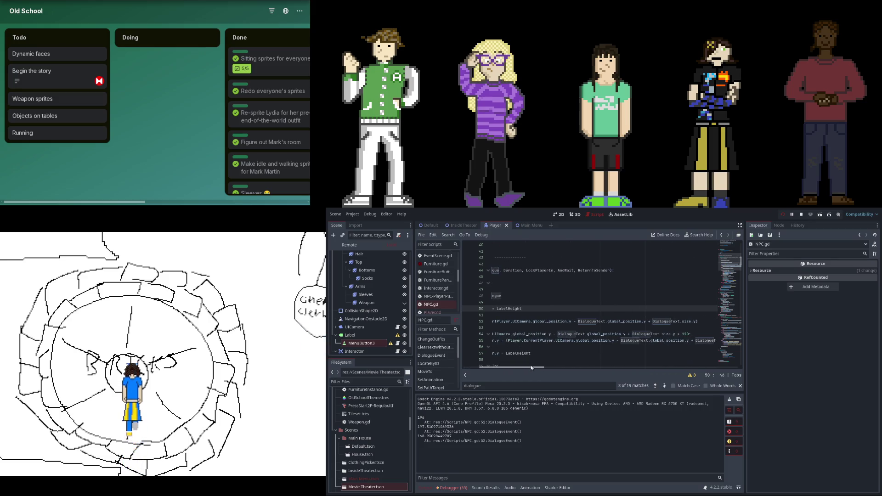
pyautogui.moveTo(530, 366); pyautogui.dragTo(500, 362)
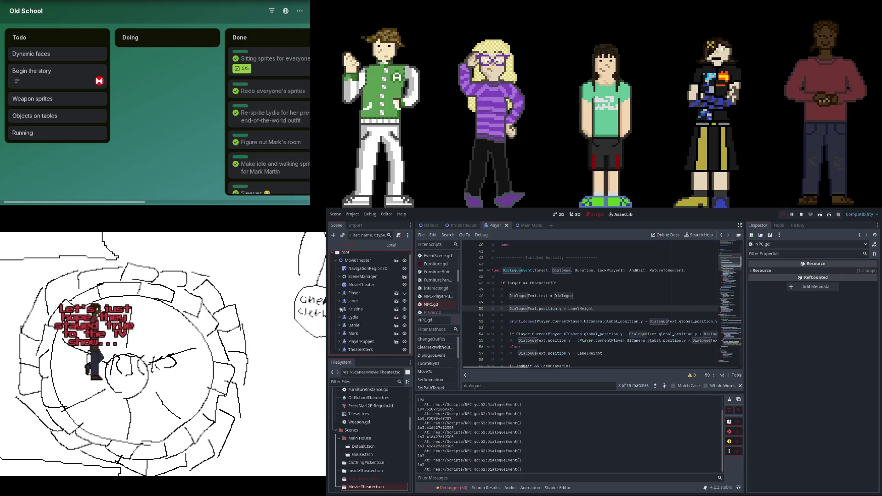
# Expand Player in the Remote tree and inspect its UICamera properties
pyautogui.click(341, 294)
pyautogui.click(340, 293)
pyautogui.click(361, 325)
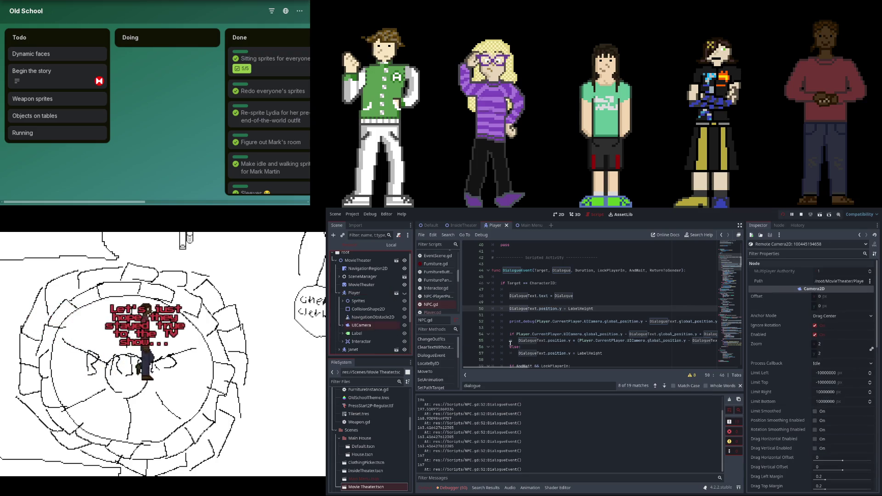
pyautogui.hscroll(3, 597, 340)
pyautogui.scroll(-5, 768, 377)
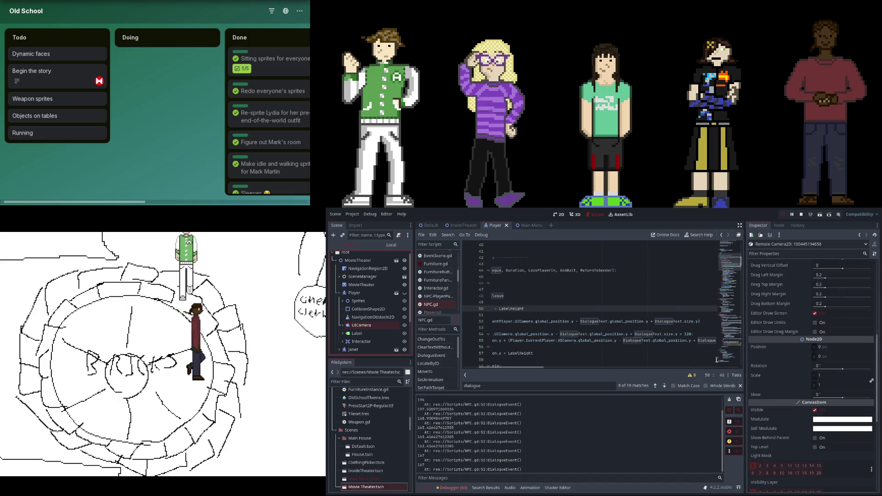
# Delete the DialogueText terms from the print_debug on line 52
pyautogui.moveTo(523, 368); pyautogui.dragTo(482, 367)
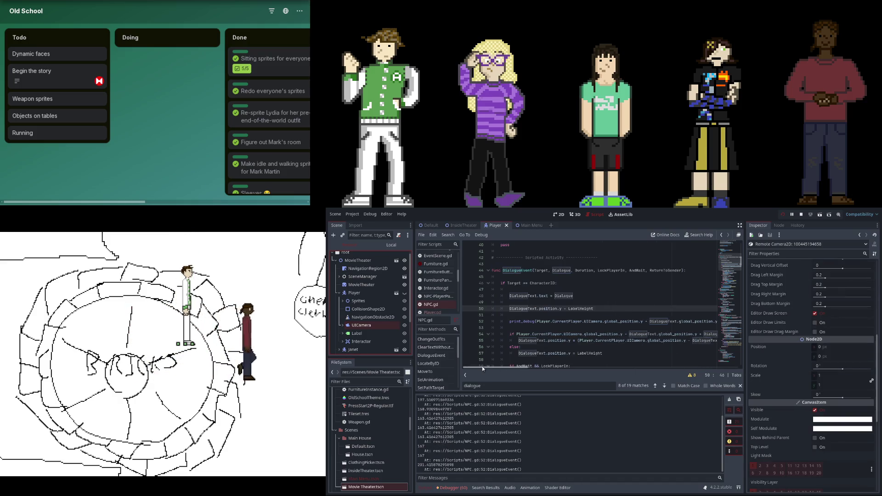
pyautogui.click(547, 315)
pyautogui.moveTo(508, 321)
pyautogui.mouseDown()
pyautogui.moveTo(717, 321)
pyautogui.moveTo(696, 322)
pyautogui.mouseUp()
pyautogui.click(586, 321)
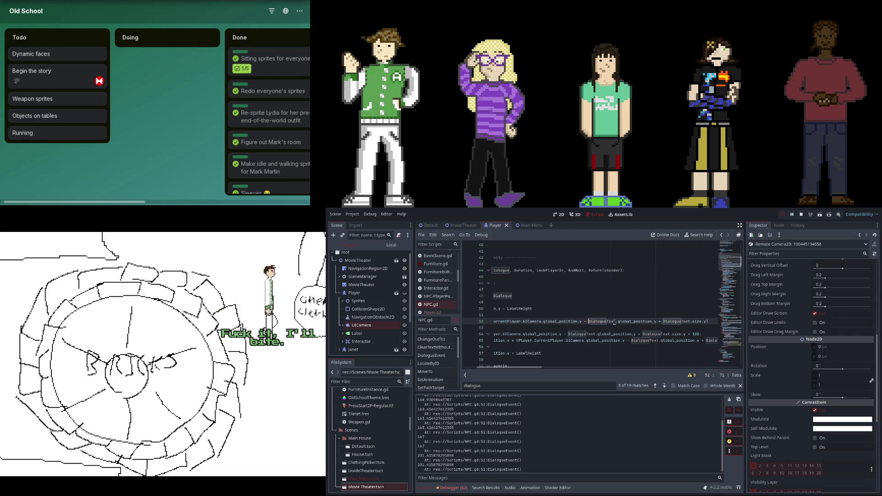
pyautogui.keyDown('shift'); pyautogui.click(688, 322); pyautogui.keyUp('shift')
pyautogui.press('Delete')
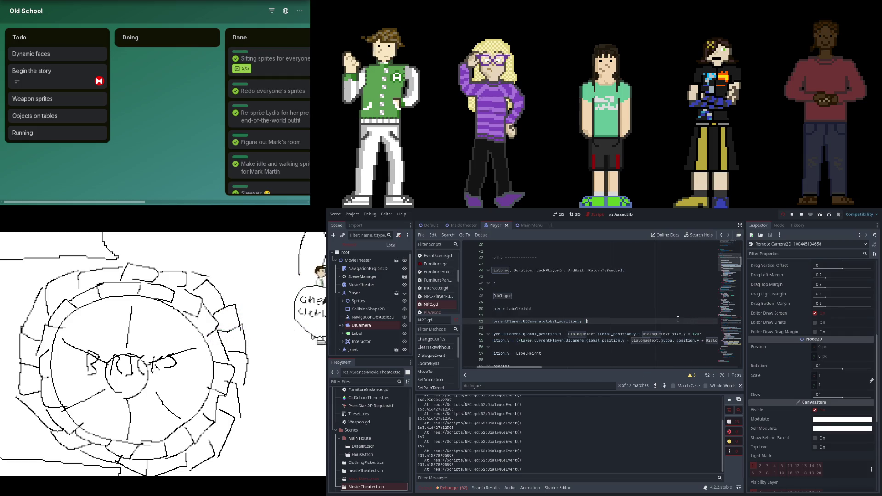
# Add print_debug(DialogueText.position.) after the else block, then stop the game
pyautogui.hscroll(-3, 607, 318)
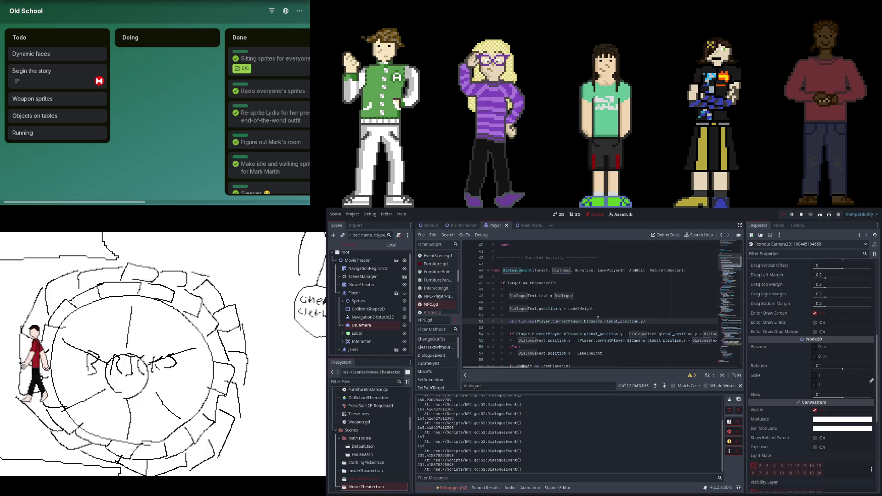
pyautogui.scroll(-2, 512, 317)
pyautogui.click(526, 321)
pyautogui.press('Return')
pyautogui.press('Return')
pyautogui.press('Up')
pyautogui.write('debug(Dial')
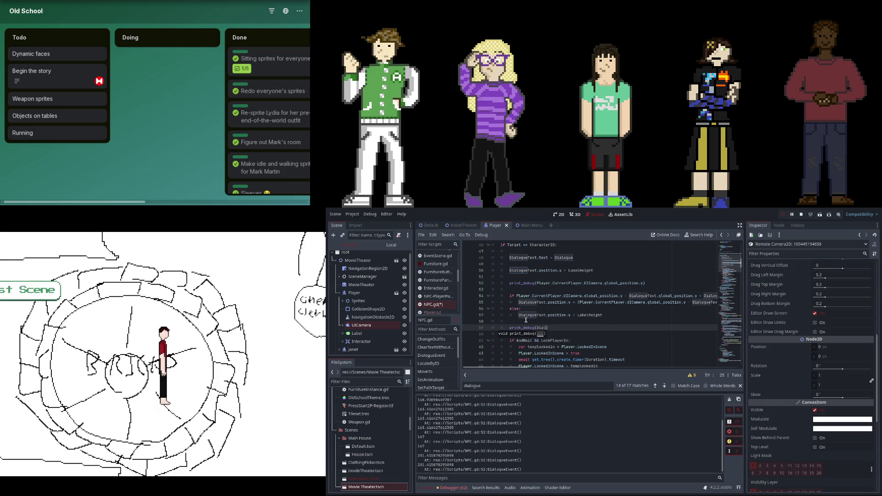
pyautogui.write('og')
pyautogui.press('Down')
pyautogui.press('Return')
pyautogui.write('position.')
pyautogui.click(785, 216)
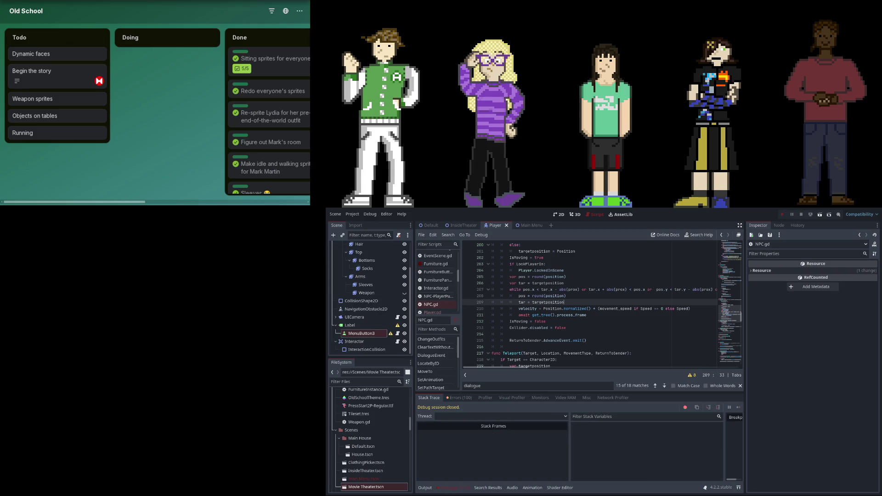
pyautogui.click(782, 214)
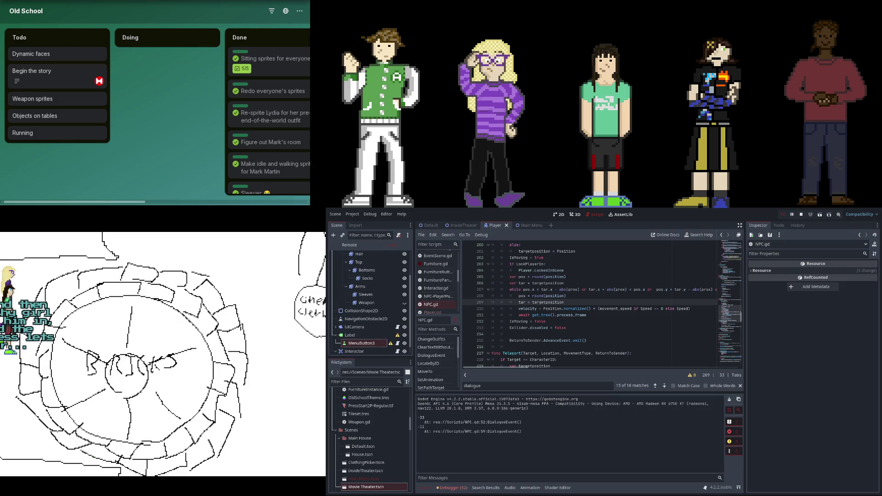
pyautogui.scroll(2, 542, 331)
pyautogui.click(560, 321)
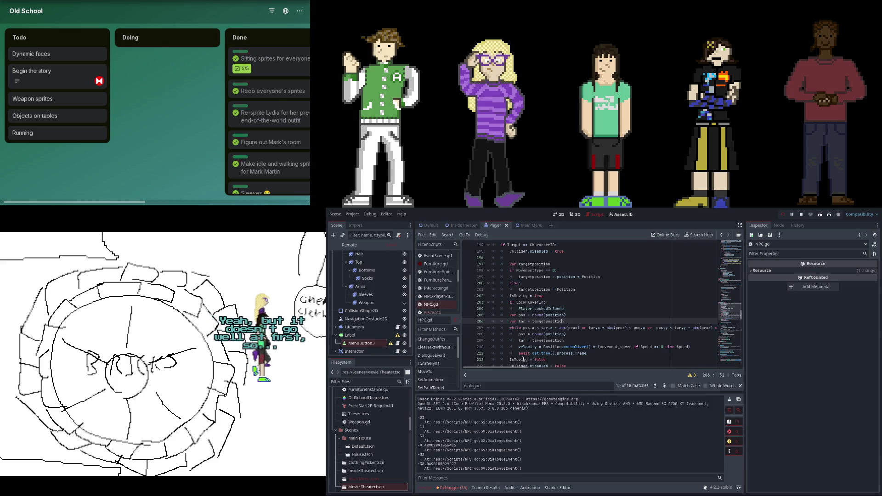
pyautogui.moveTo(515, 367)
pyautogui.mouseDown()
pyautogui.moveTo(539, 365)
pyautogui.moveTo(484, 365)
pyautogui.mouseUp()
pyautogui.scroll(-4, 539, 365)
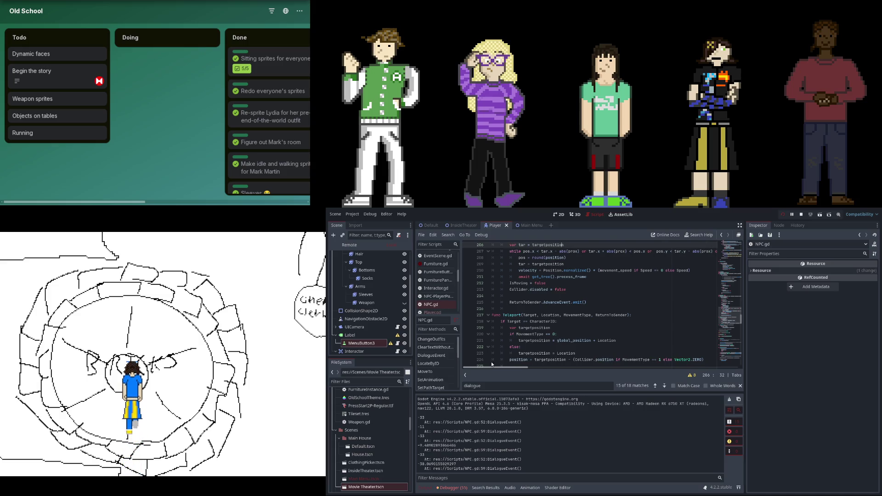
pyautogui.scroll(4, 542, 344)
pyautogui.hscroll(2, 541, 345)
pyautogui.moveTo(523, 366); pyautogui.dragTo(485, 368)
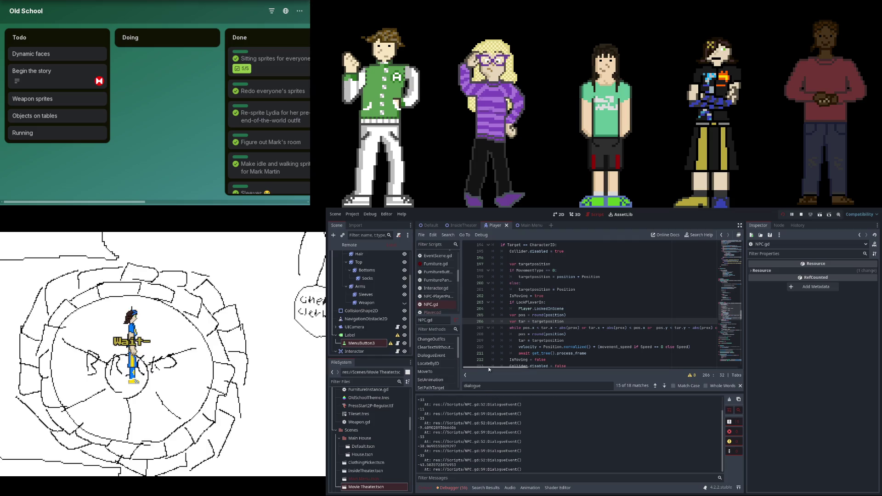
# Scroll up and down through NPC.gd looking for the Scripted Activity section
pyautogui.scroll(-4, 517, 353)
pyautogui.scroll(8, 521, 354)
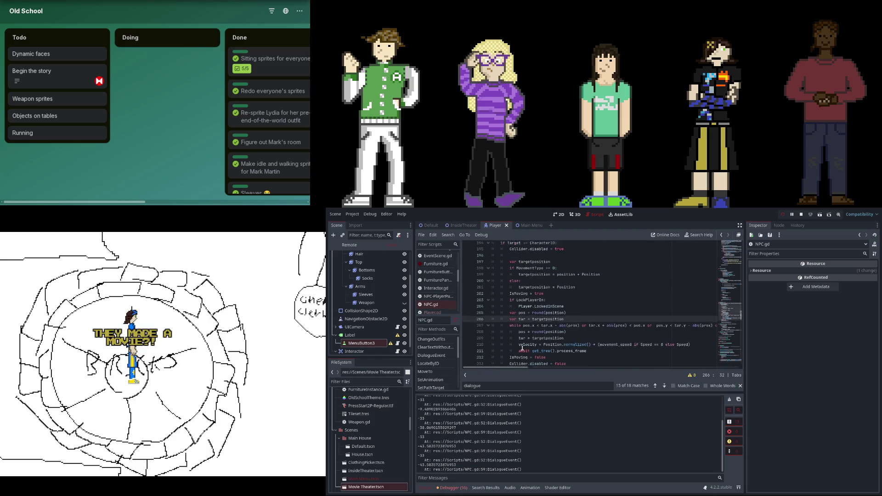
pyautogui.scroll(14, 524, 342)
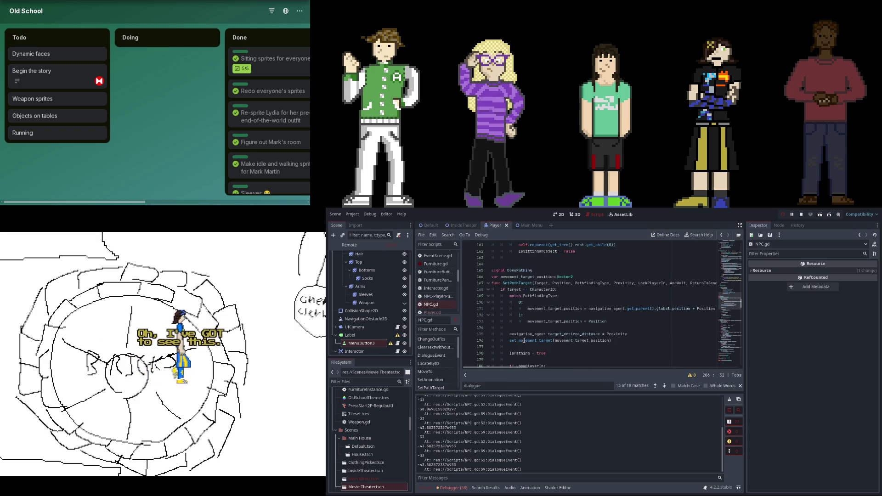
pyautogui.scroll(-20, 533, 351)
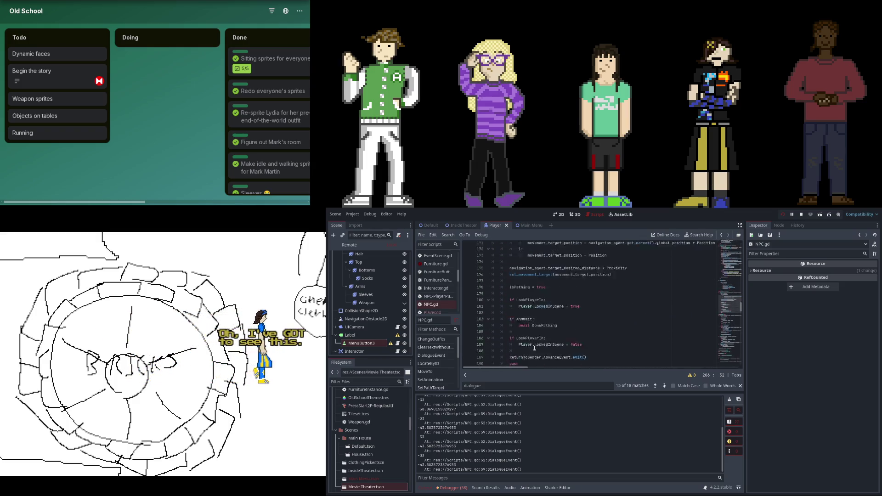
pyautogui.scroll(-2, 534, 348)
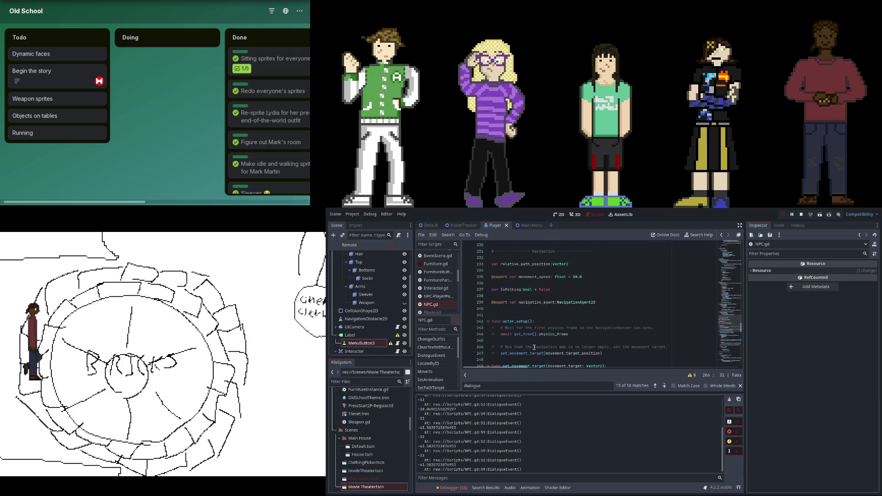
pyautogui.scroll(7, 534, 347)
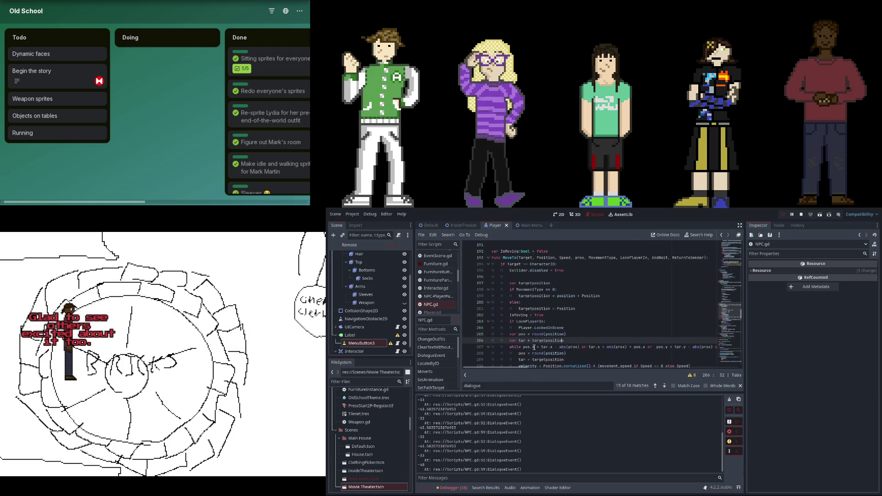
pyautogui.scroll(20, 533, 347)
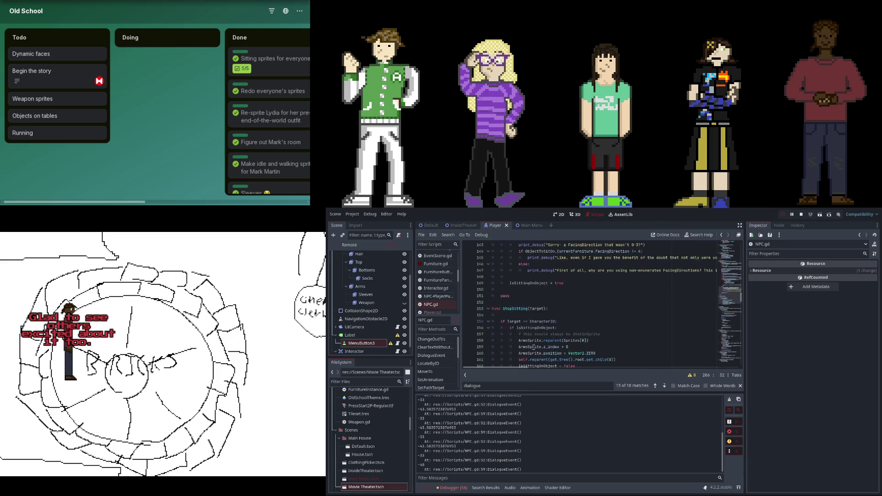
pyautogui.scroll(17, 533, 347)
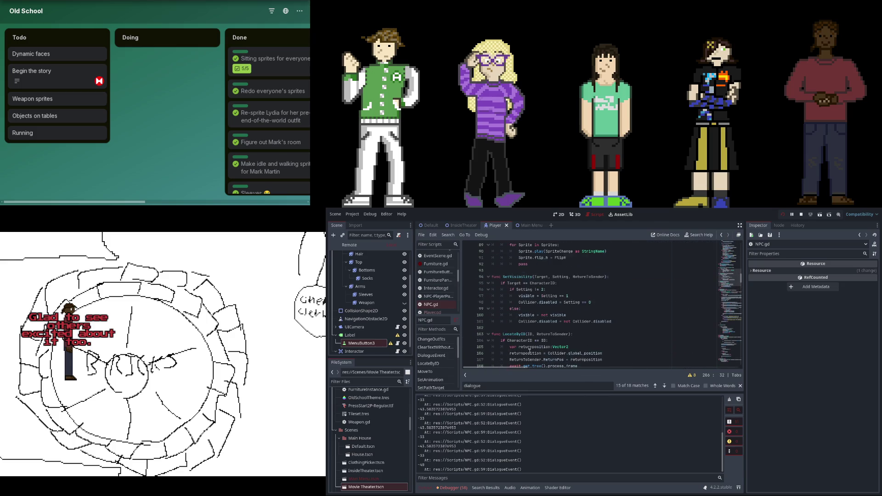
pyautogui.scroll(4, 529, 352)
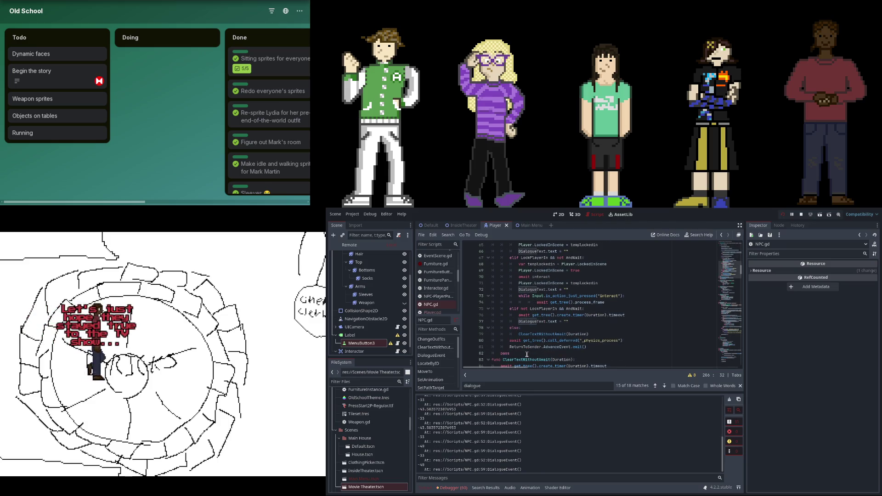
# Place the caret on line 81 and scroll up to the DialogueEvent label-position lines
pyautogui.hscroll(3, 519, 368)
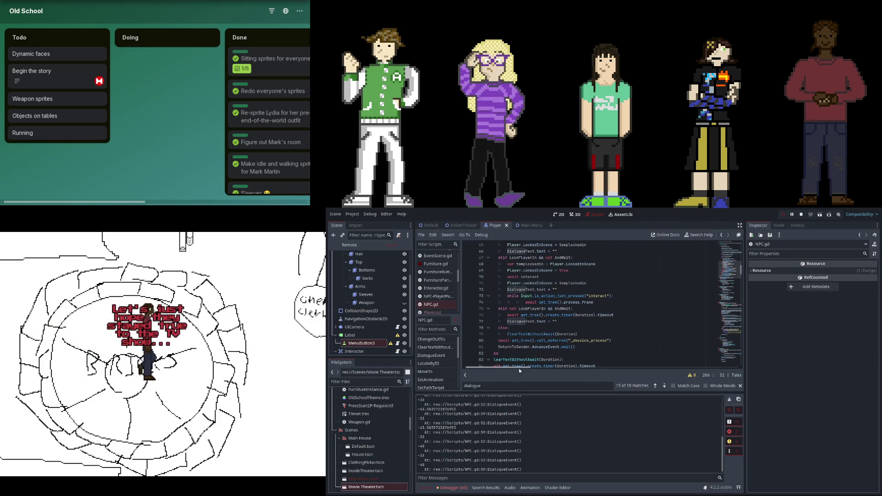
pyautogui.hscroll(3, 519, 368)
pyautogui.moveTo(517, 368); pyautogui.dragTo(511, 367)
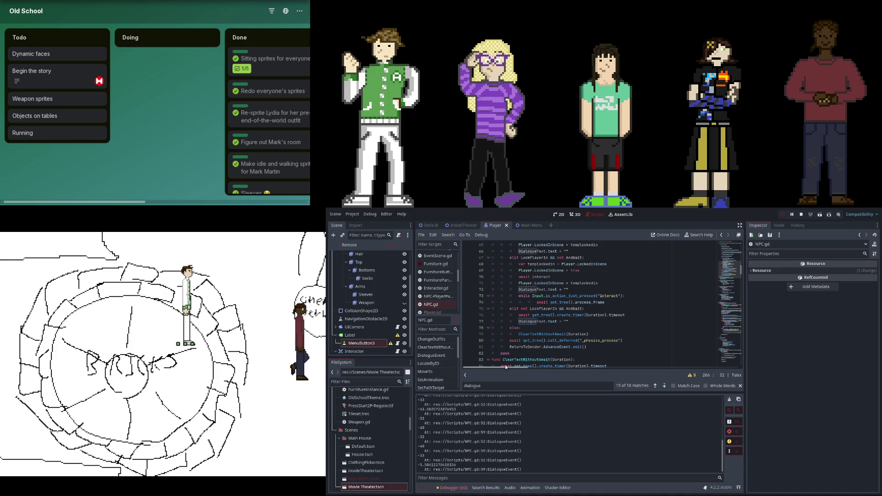
pyautogui.click(591, 347)
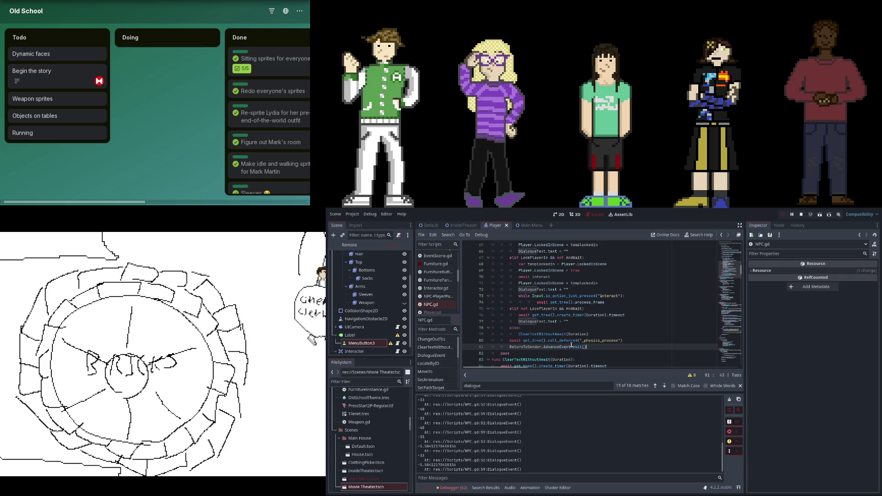
pyautogui.scroll(3, 525, 349)
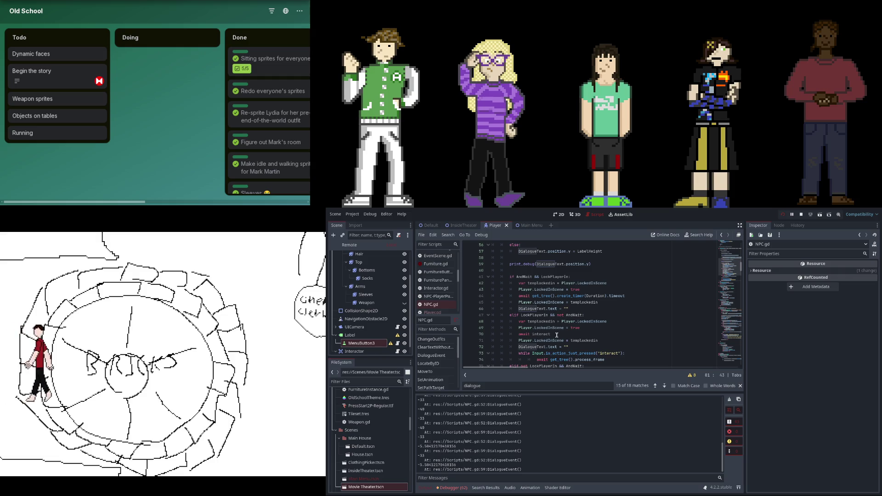
pyautogui.scroll(4, 556, 335)
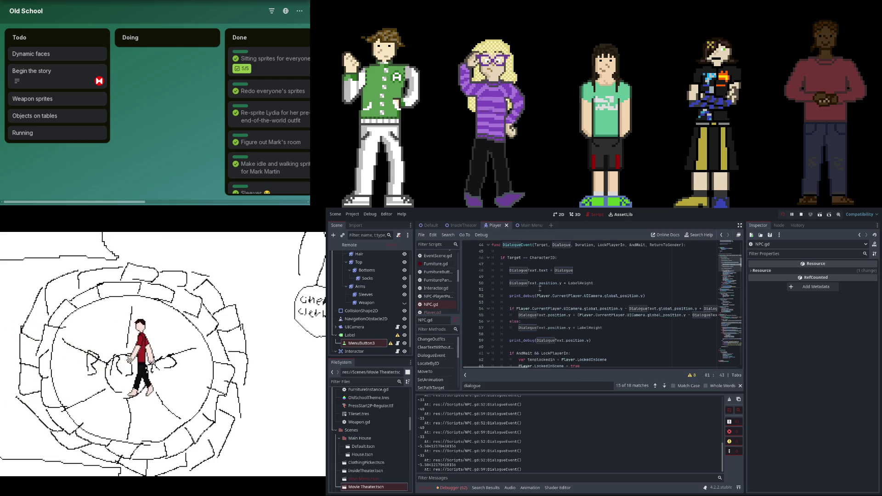
pyautogui.scroll(1, 684, 284)
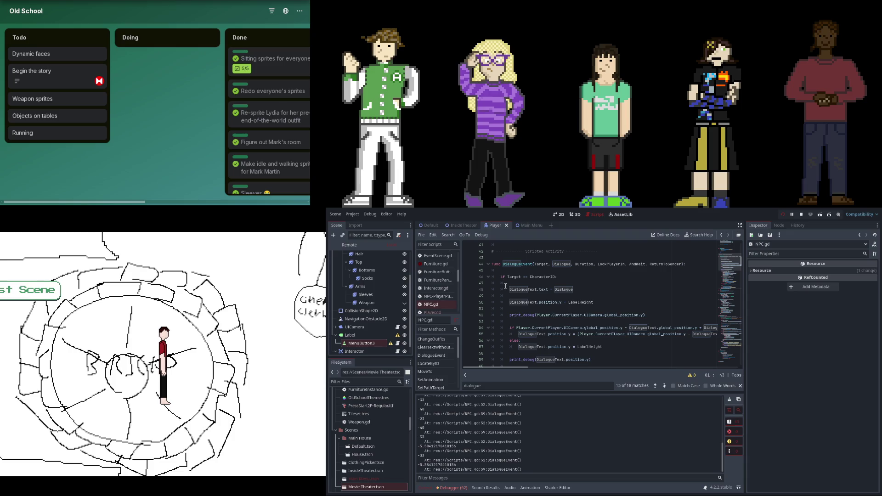
# Move to the label's y-position code around lines 52-53 of NPC.gd
pyautogui.click(507, 302)
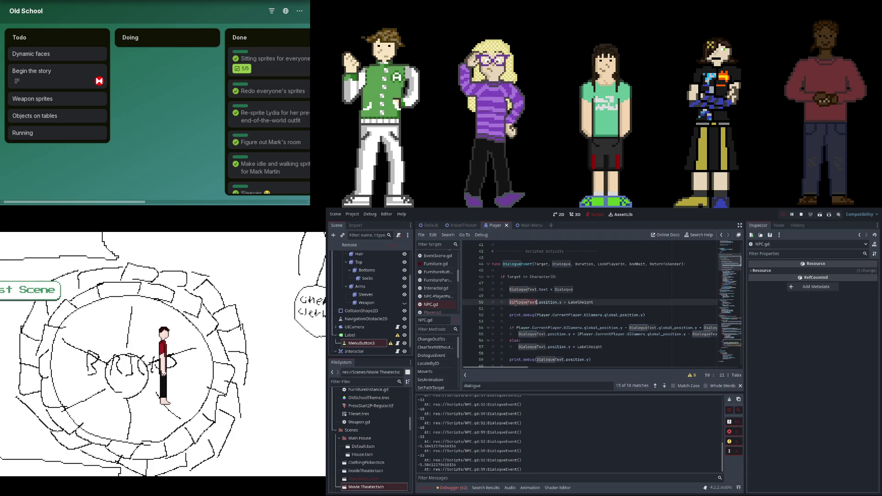
pyautogui.click(544, 320)
pyautogui.moveTo(508, 368); pyautogui.dragTo(510, 368)
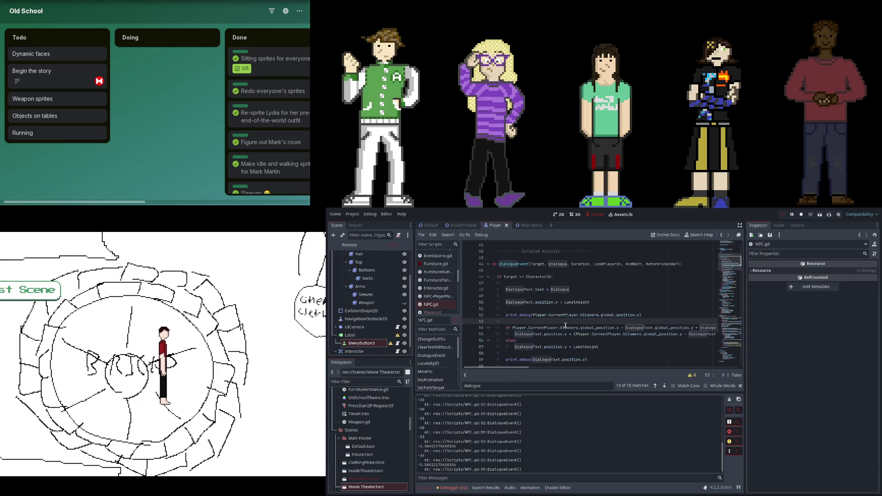
pyautogui.scroll(-1, 565, 325)
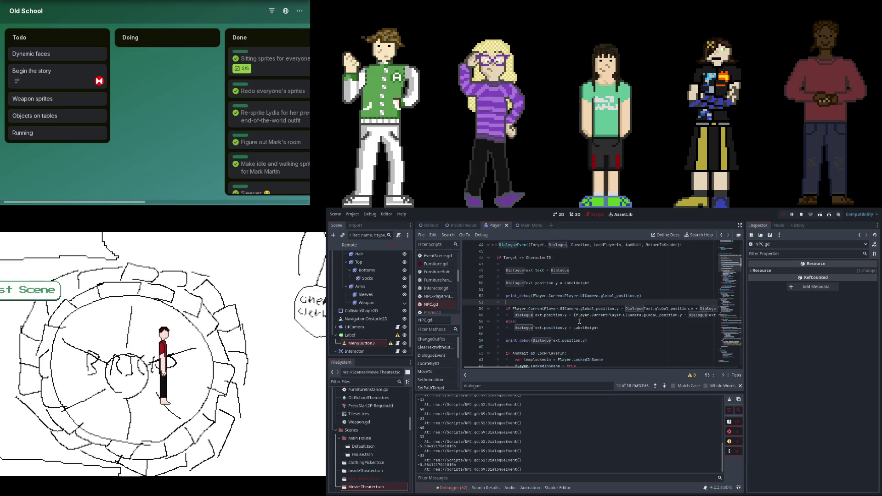
# Make line 52's debug print use DialogueText.global_position.y instead of the camera's y, then rerun the game
pyautogui.moveTo(541, 296); pyautogui.dragTo(625, 297)
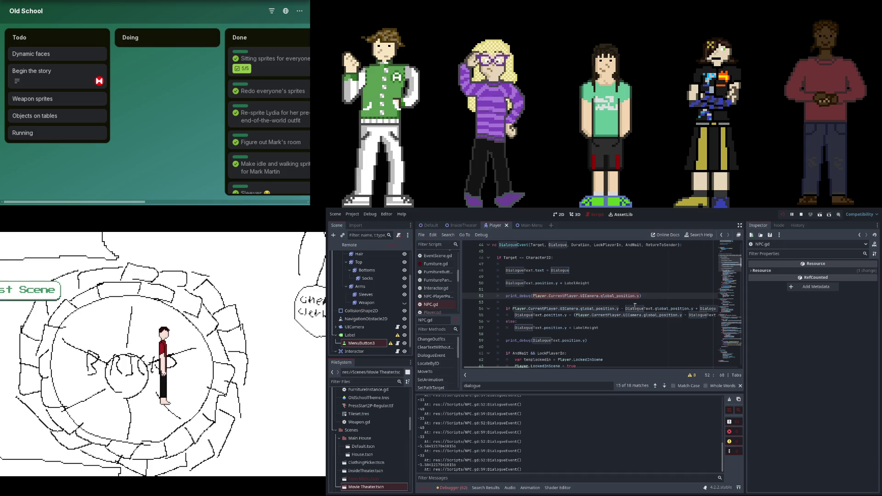
pyautogui.doubleClick(652, 309)
pyautogui.click(539, 295)
pyautogui.click(638, 296)
pyautogui.hotkey('ctrl', 'z')
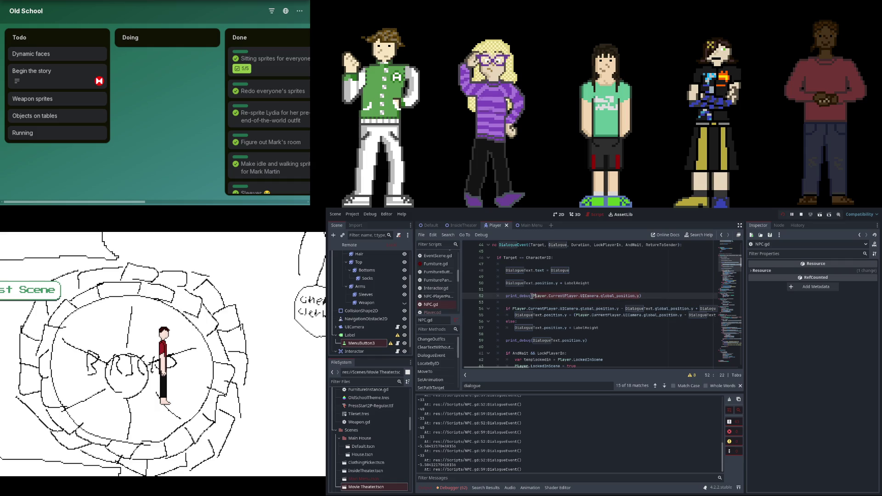
pyautogui.write('DialogueTex')
pyautogui.click(782, 214)
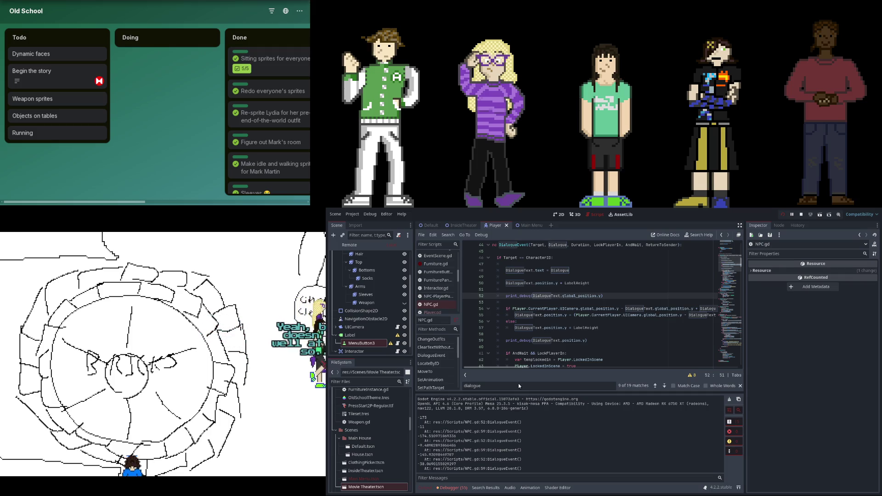
# Pause the running game and bring up the Output log of printed label positions
pyautogui.hscroll(2, 530, 366)
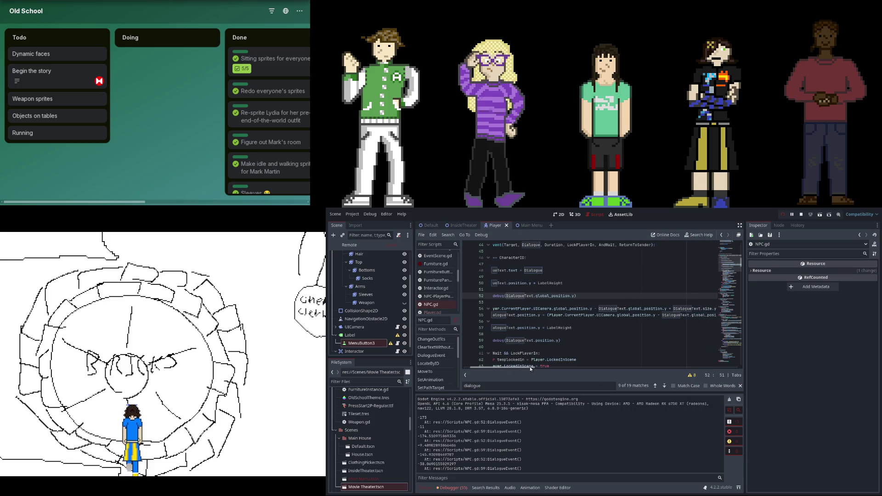
pyautogui.hscroll(-3, 530, 367)
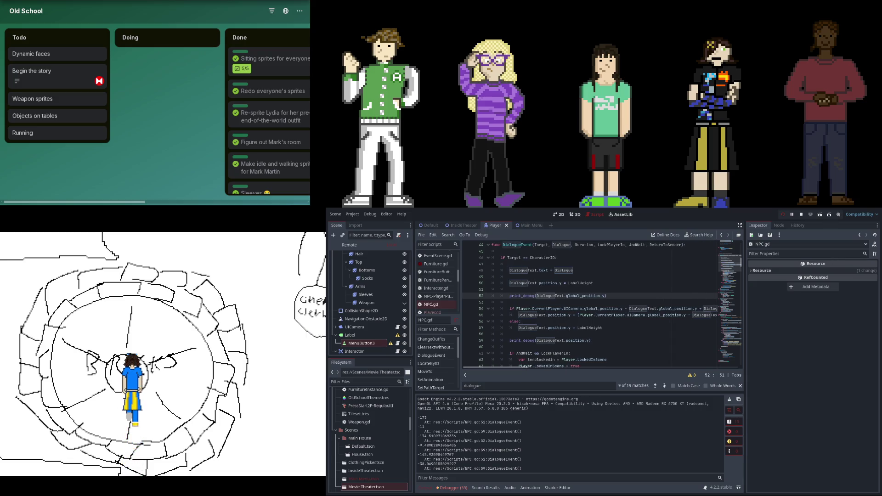
pyautogui.click(793, 215)
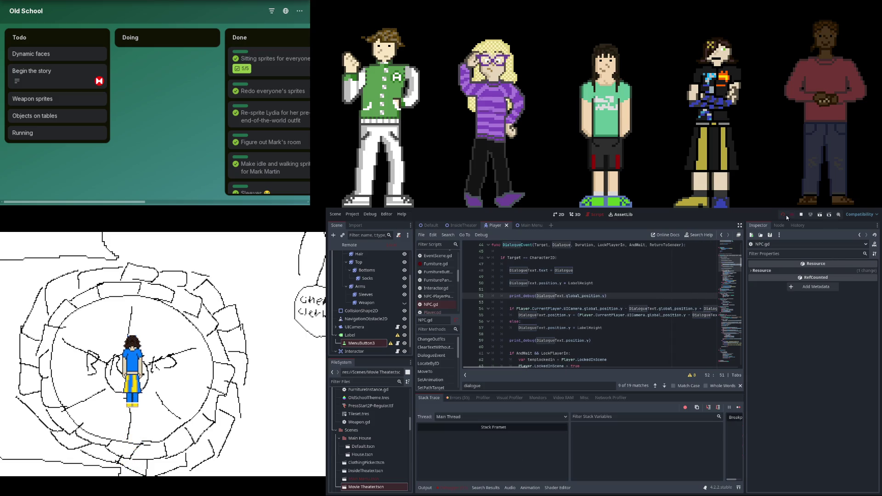
pyautogui.click(421, 488)
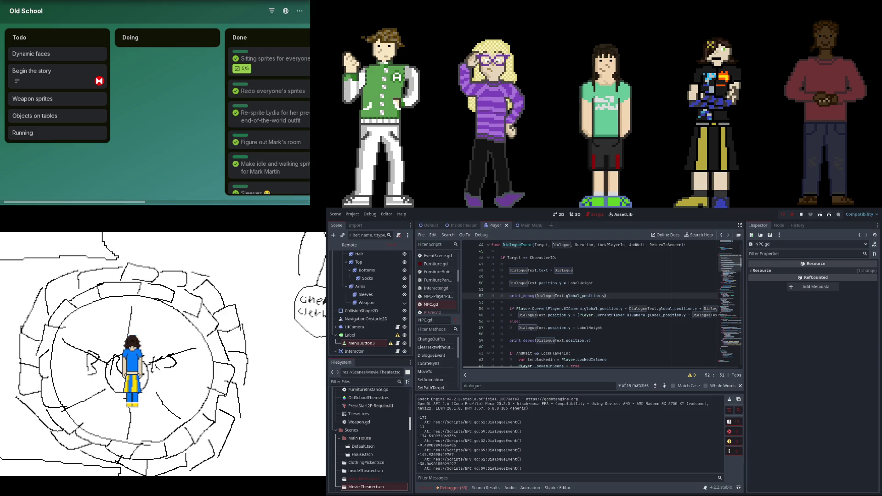
# Remove '- 120' from line 55's label position, then stop and relaunch the game with F5
pyautogui.hscroll(4, 533, 349)
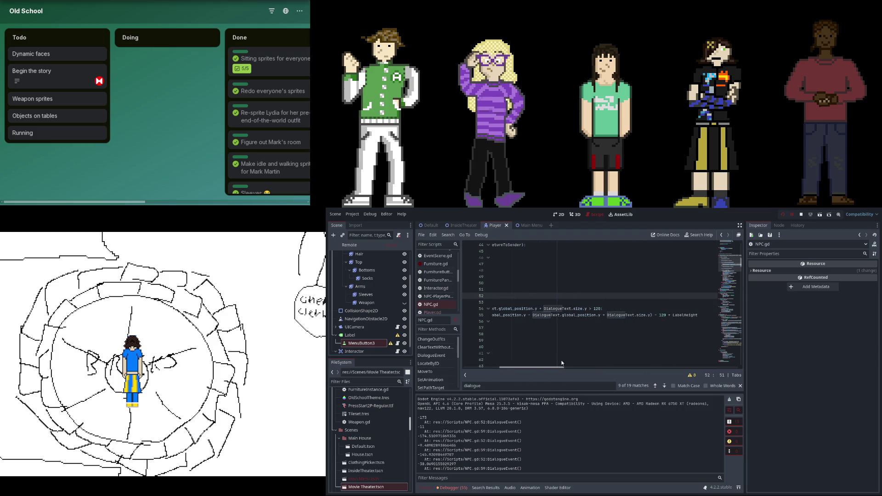
pyautogui.hscroll(8, 534, 342)
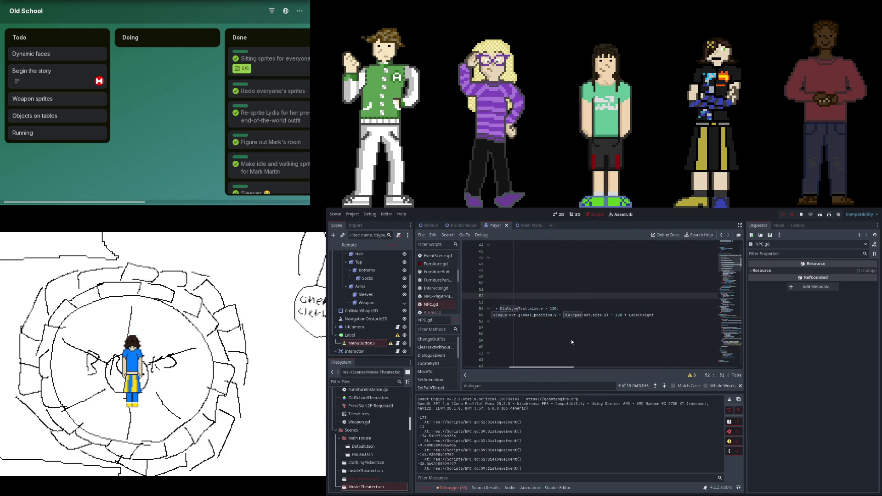
pyautogui.click(621, 314)
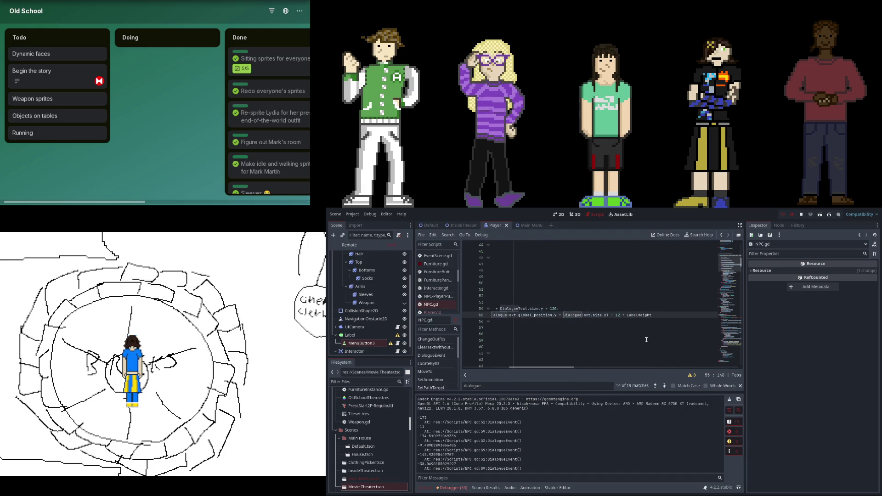
pyautogui.click(781, 217)
pyautogui.press('F5')
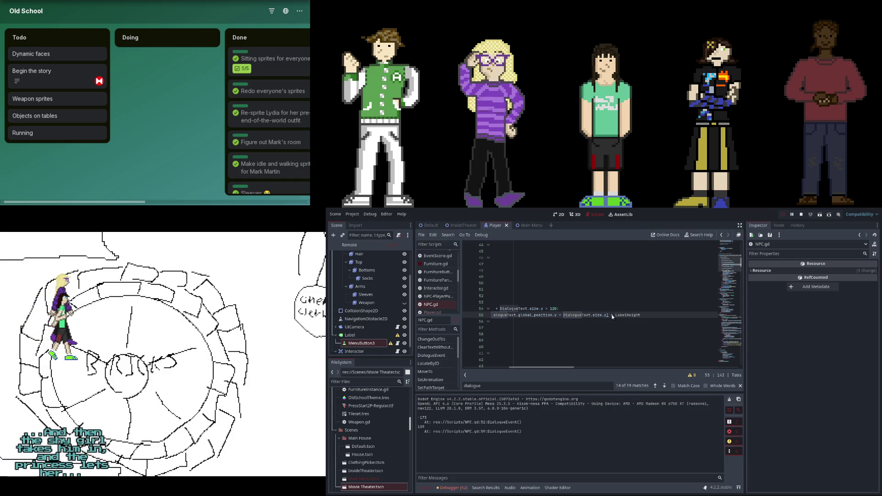
# Put '- 240' into line 55's offset, save, and run the project into Test Scene
pyautogui.write('- 240')
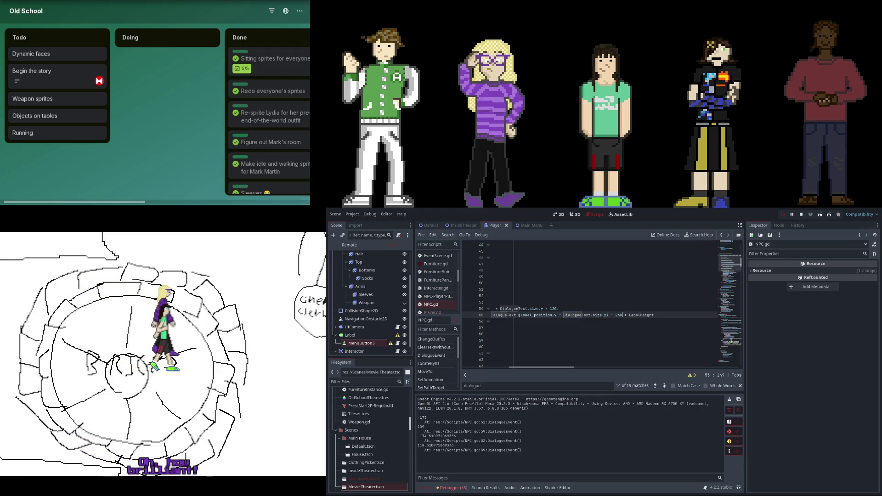
pyautogui.hotkey('ctrl', 's')
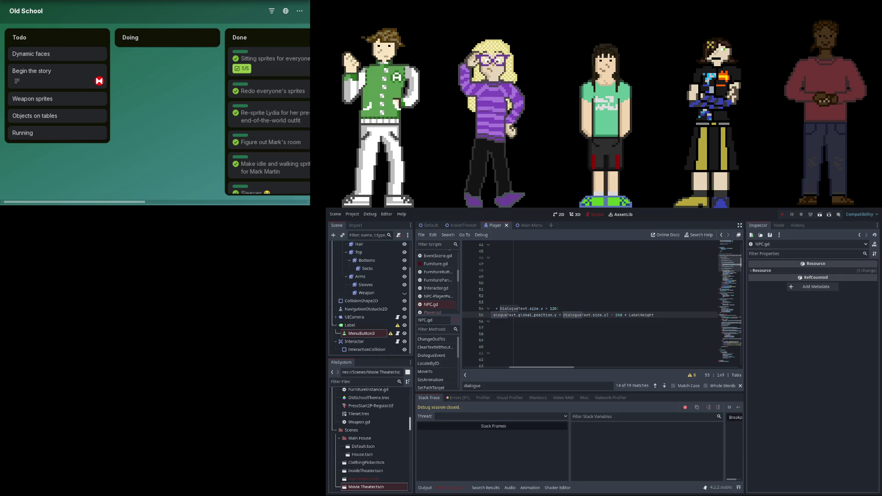
pyautogui.press('F5')
pyautogui.click(153, 381)
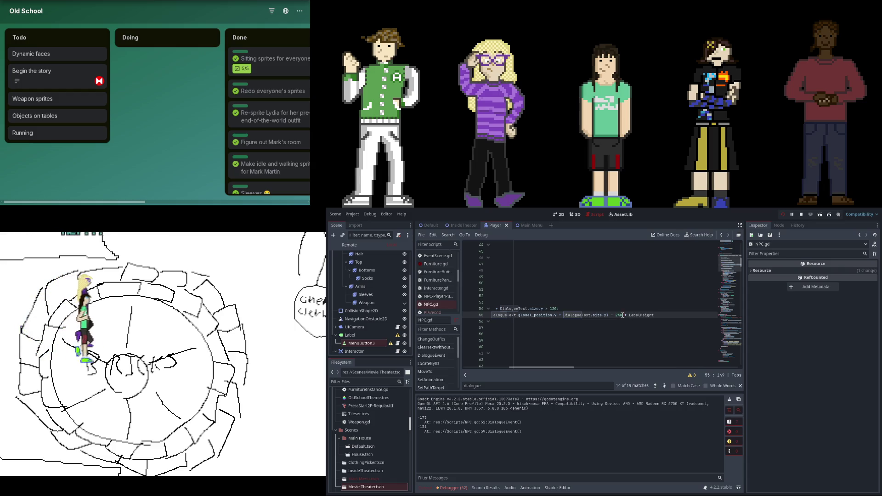
# Change line 55's offset to '- 120 + LabelHeight' and pause the rerun game to inspect the dialogue
pyautogui.press('BackSpace')
pyautogui.press('BackSpace')
pyautogui.press('BackSpace')
pyautogui.write('120')
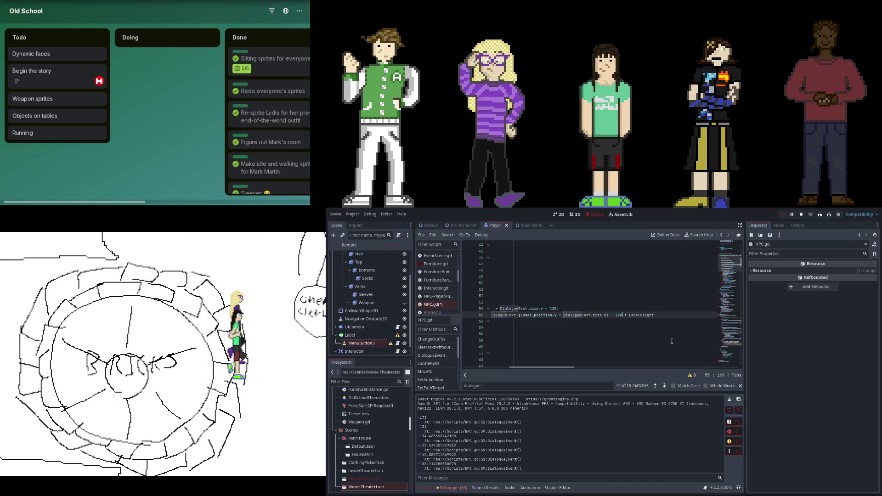
pyautogui.press('Right')
pyautogui.press('Right')
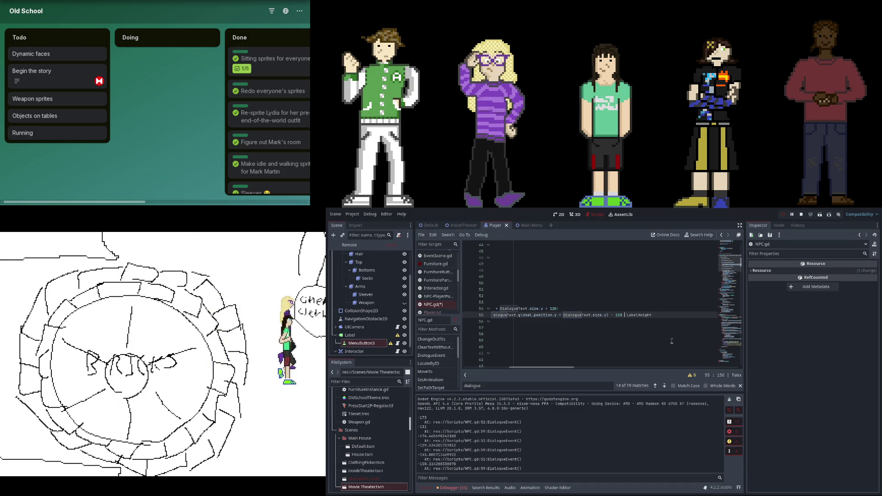
pyautogui.click(782, 214)
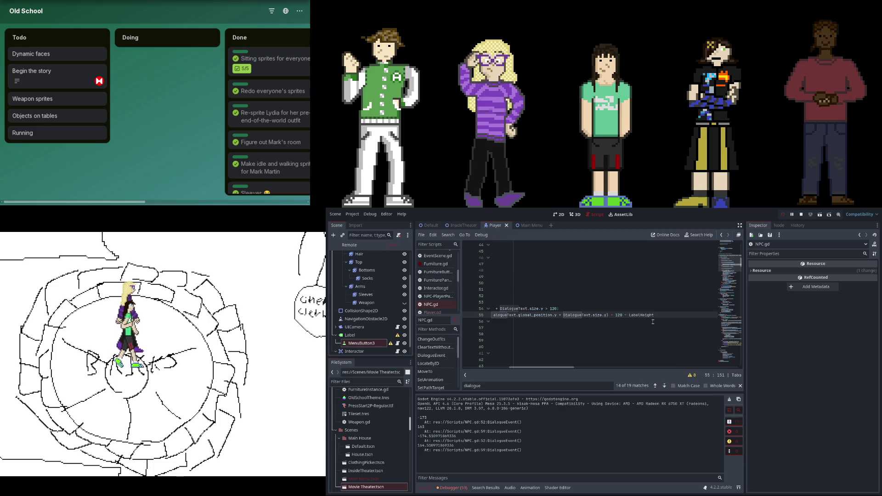
pyautogui.press('BackSpace')
pyautogui.write('+')
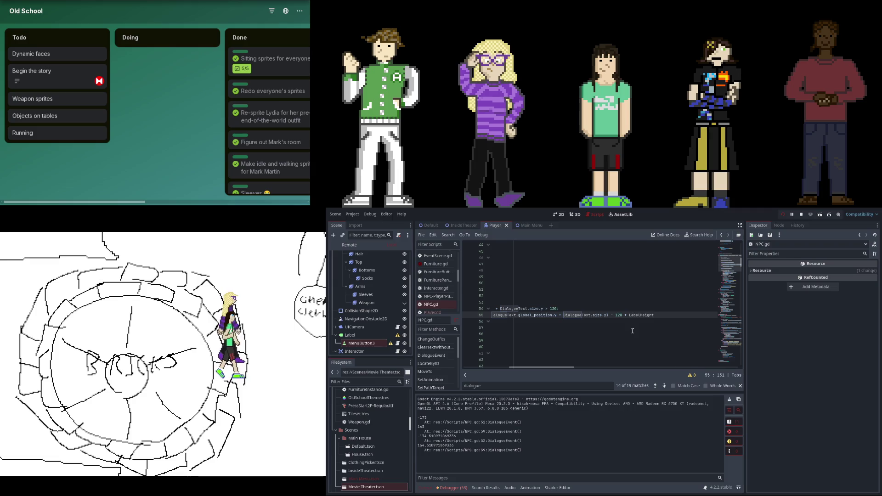
pyautogui.click(780, 215)
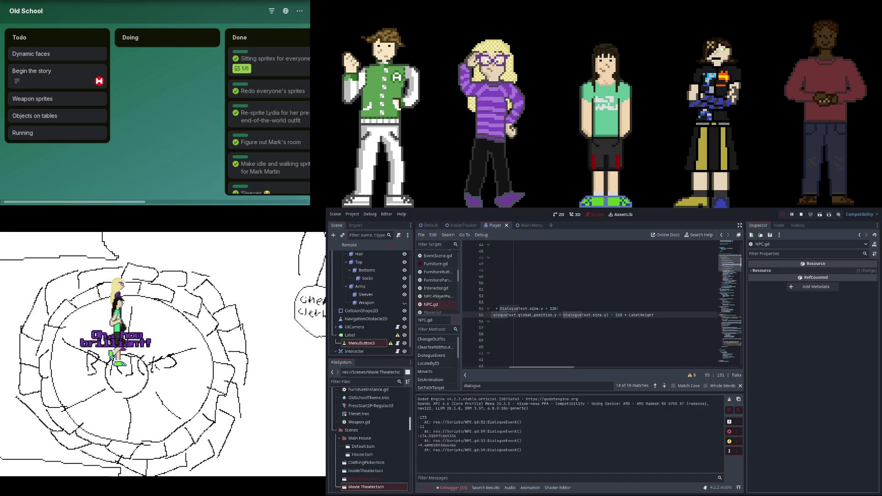
pyautogui.moveTo(521, 370)
pyautogui.mouseDown()
pyautogui.moveTo(477, 365)
pyautogui.moveTo(537, 368)
pyautogui.mouseUp()
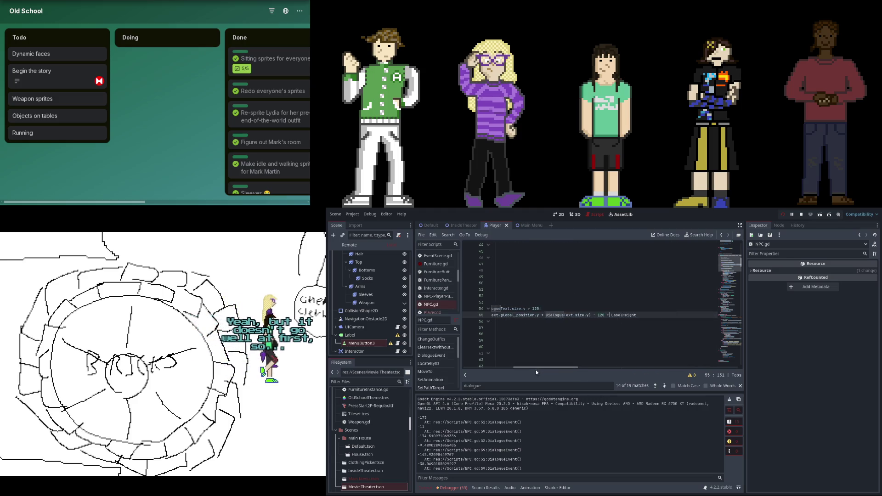
pyautogui.click(793, 215)
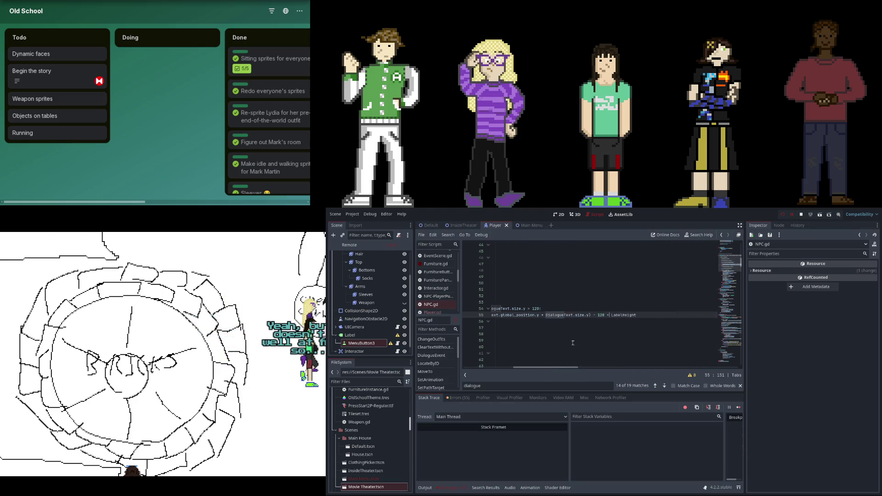
# Halve DialogueText.size.y on line 55 by adding '(' and '/ 2', then save the script
pyautogui.moveTo(562, 366); pyautogui.dragTo(510, 369)
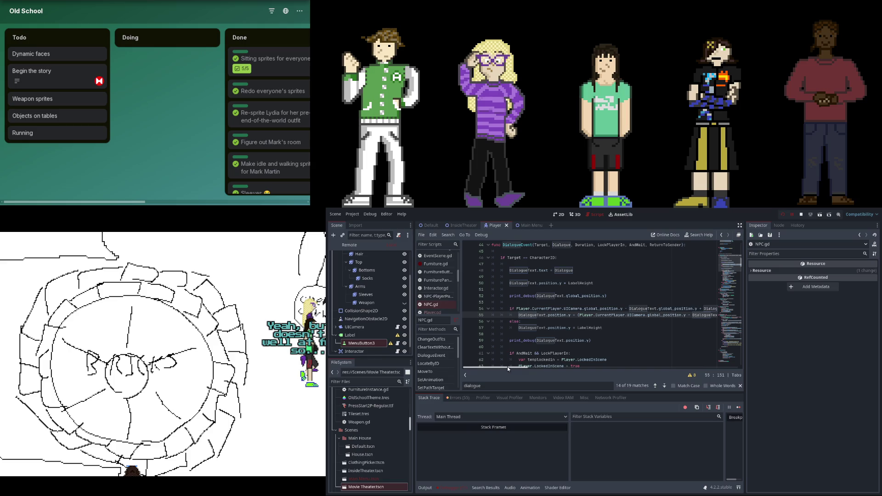
pyautogui.moveTo(524, 371)
pyautogui.mouseDown()
pyautogui.moveTo(563, 369)
pyautogui.moveTo(546, 370)
pyautogui.moveTo(557, 376)
pyautogui.moveTo(550, 380)
pyautogui.mouseUp()
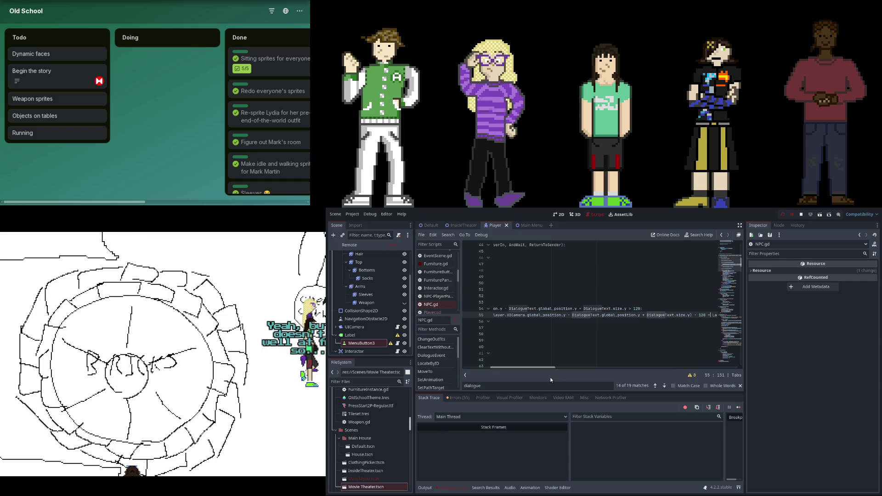
pyautogui.moveTo(551, 379)
pyautogui.mouseDown()
pyautogui.moveTo(568, 367)
pyautogui.moveTo(513, 368)
pyautogui.moveTo(552, 370)
pyautogui.mouseUp()
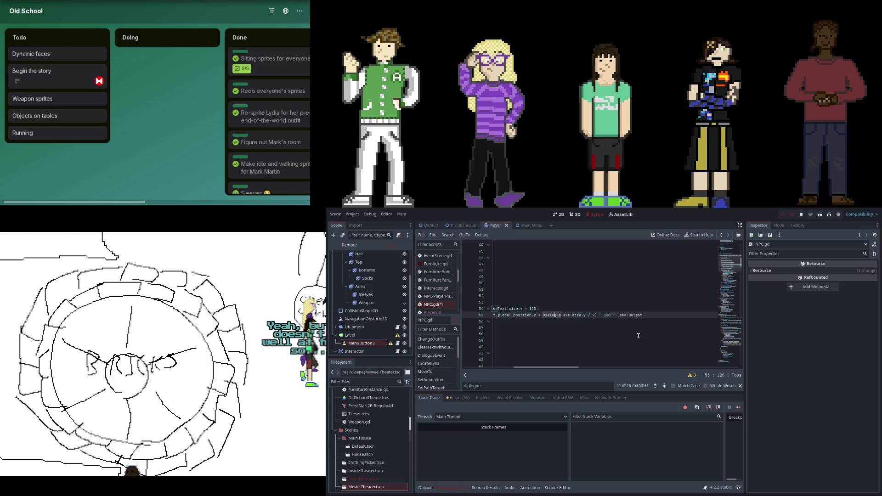
pyautogui.write('(')
pyautogui.press('F5')
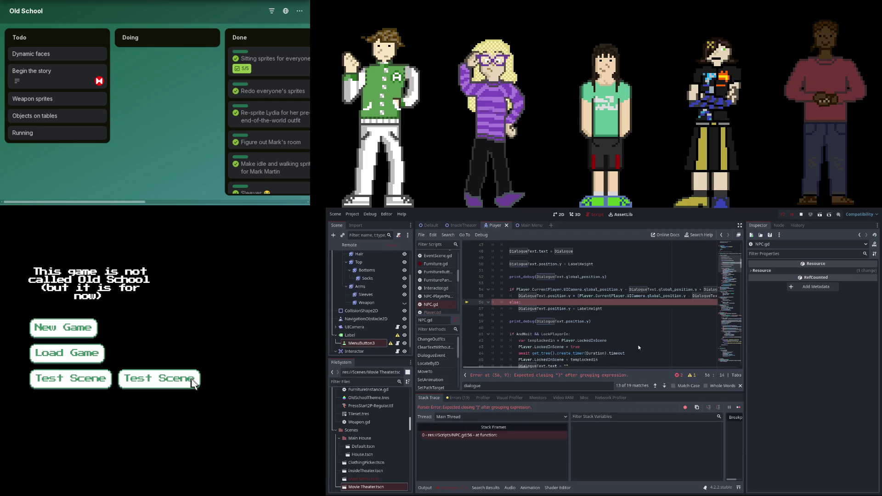
# Return to line 55, then stop and relaunch the game
pyautogui.hscroll(5, 542, 367)
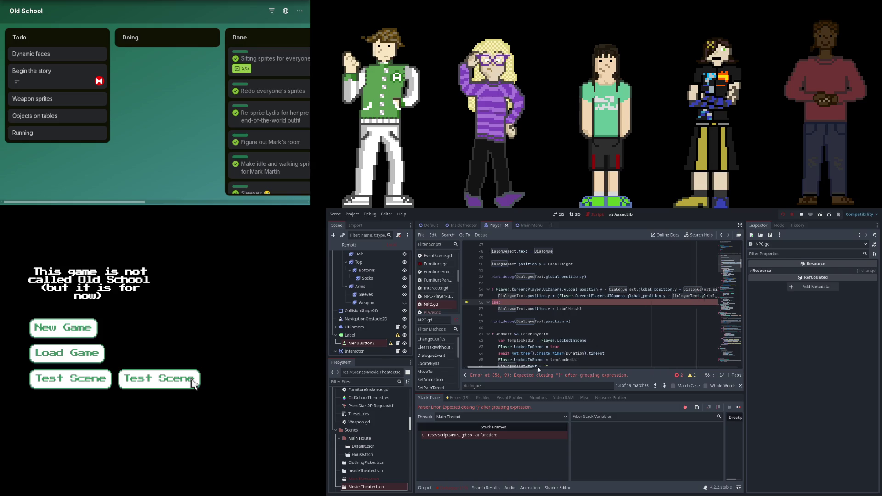
pyautogui.click(577, 296)
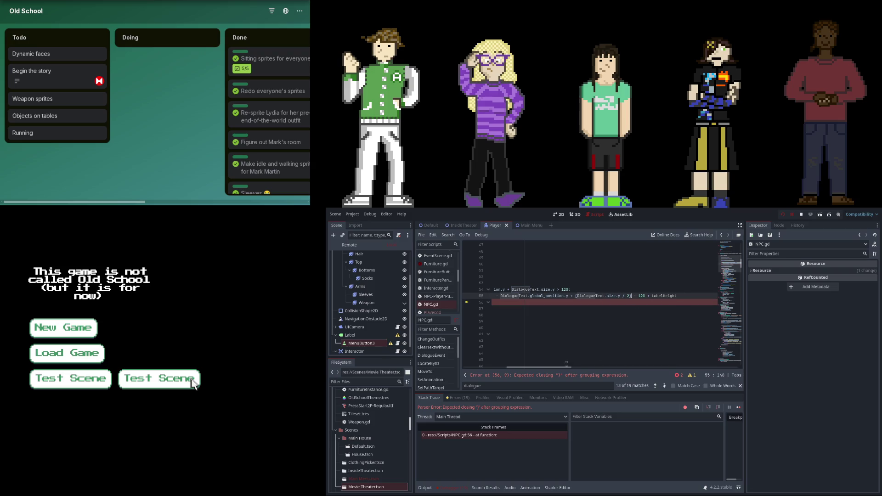
pyautogui.moveTo(561, 368); pyautogui.dragTo(497, 357)
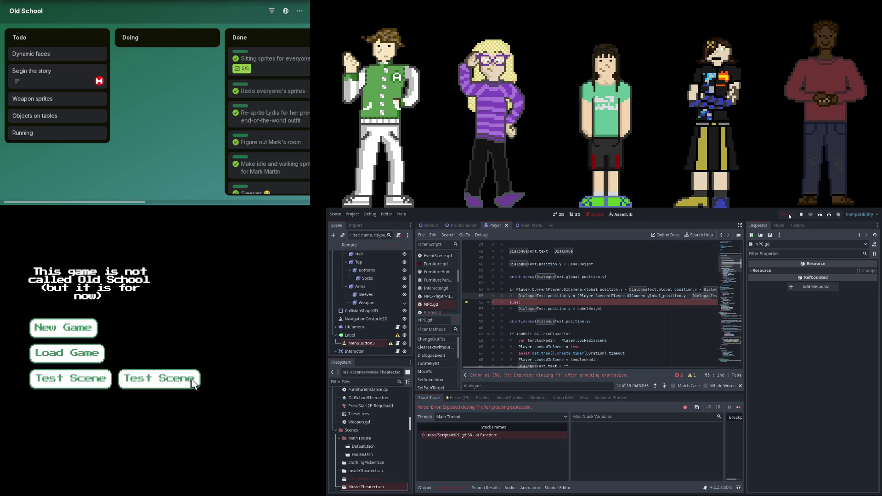
pyautogui.click(801, 215)
pyautogui.press('F5')
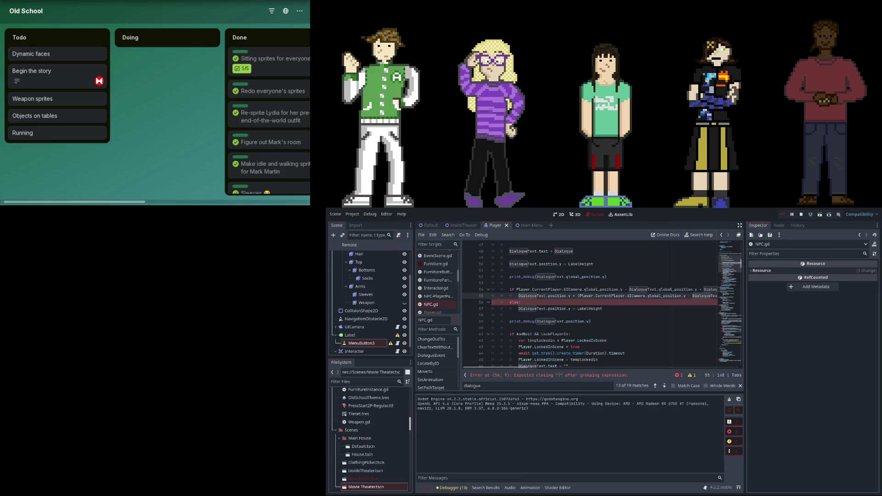
# Jump to the parse error and add the missing ')' after '/ 2)' on line 55
pyautogui.click(519, 376)
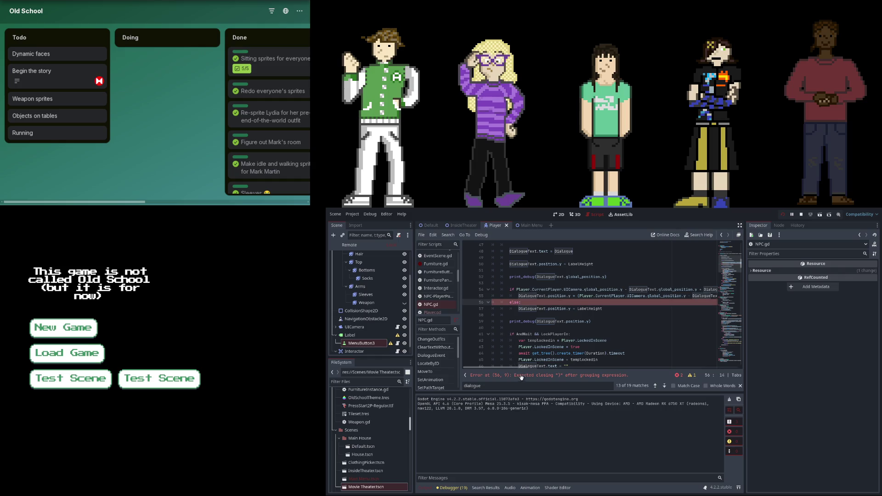
pyautogui.moveTo(520, 365)
pyautogui.mouseDown()
pyautogui.moveTo(567, 358)
pyautogui.moveTo(572, 340)
pyautogui.mouseUp()
pyautogui.click(572, 298)
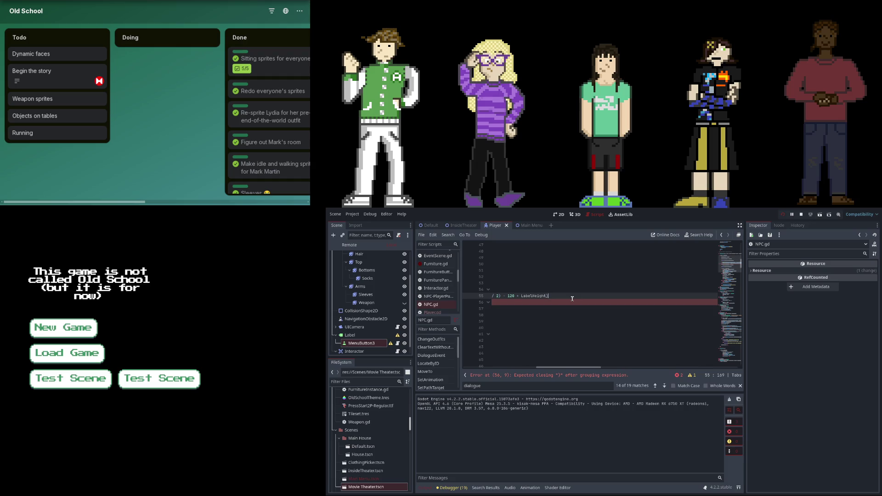
pyautogui.hscroll(-3, 513, 321)
pyautogui.scroll(-1, 514, 321)
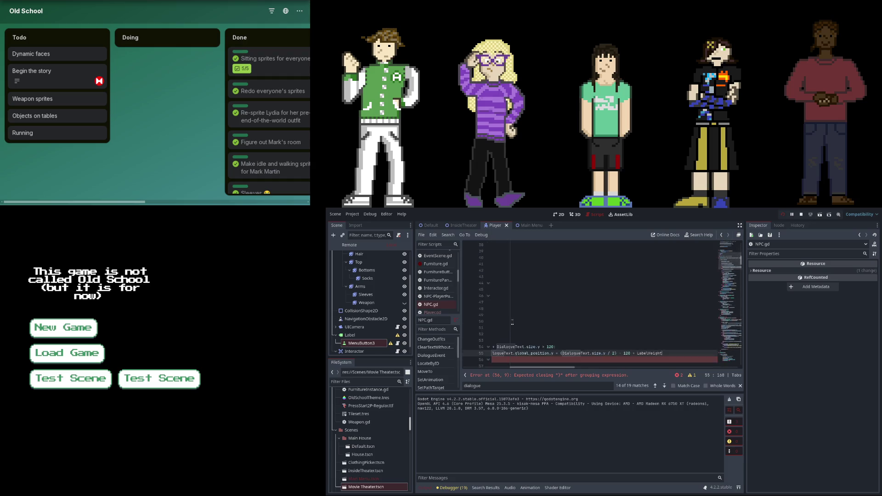
pyautogui.hscroll(3, 537, 276)
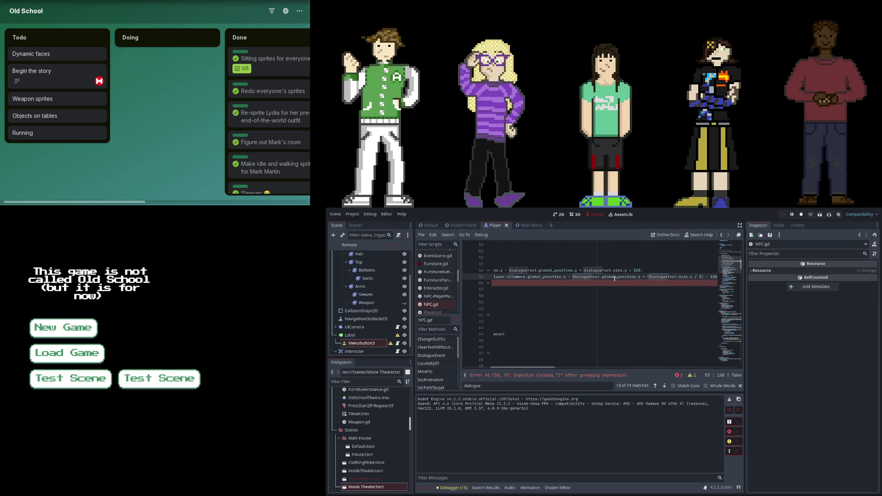
pyautogui.hscroll(1, 620, 280)
pyautogui.keyDown('shift'); pyautogui.click(676, 277); pyautogui.keyUp('shift')
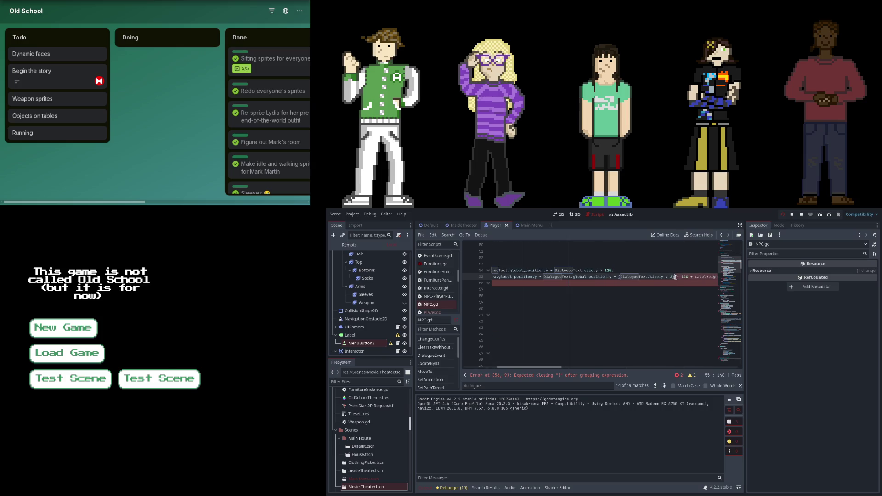
pyautogui.click(678, 277)
pyautogui.write(')')
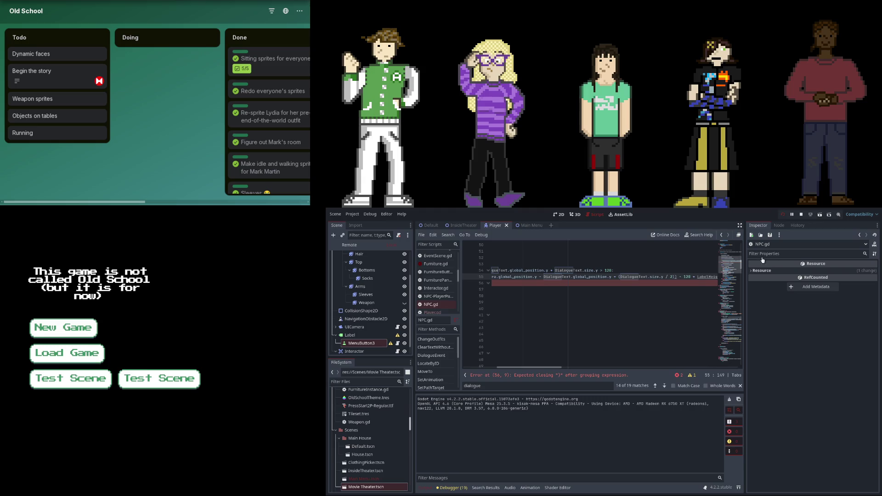
# Stop the game and relaunch it with F5 using the corrected line
pyautogui.hscroll(-5, 586, 264)
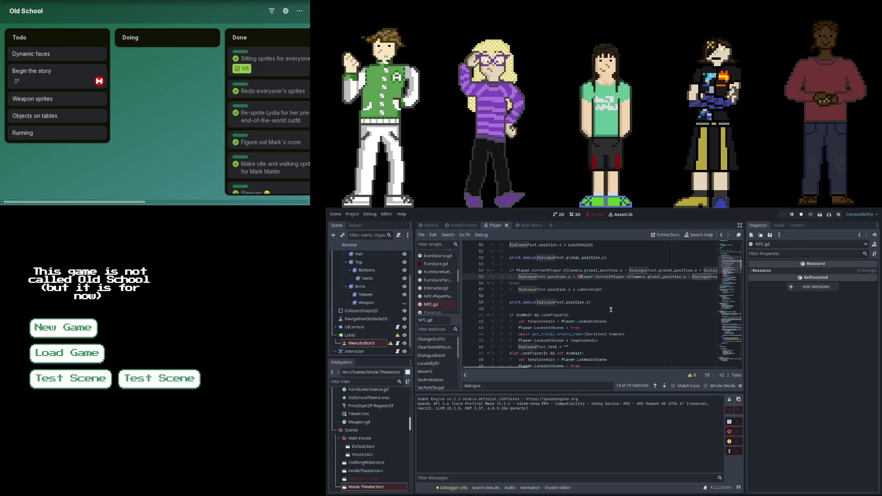
pyautogui.click(614, 274)
pyautogui.click(801, 214)
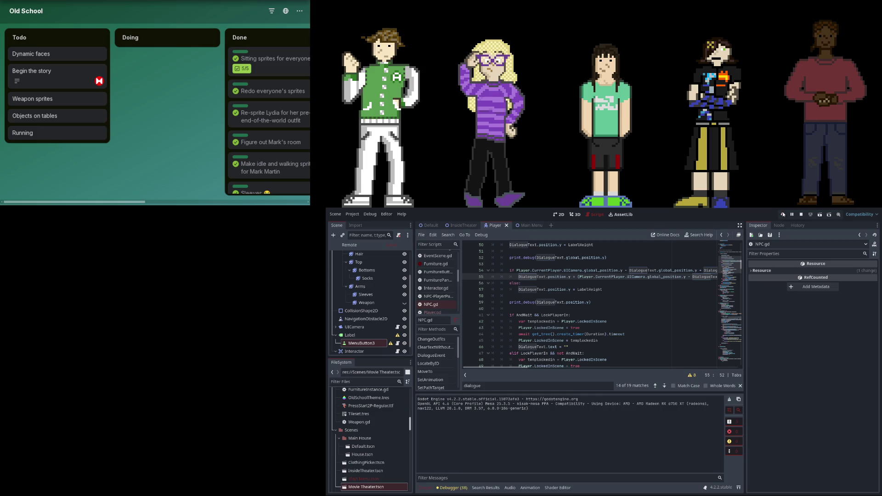
pyautogui.press('F5')
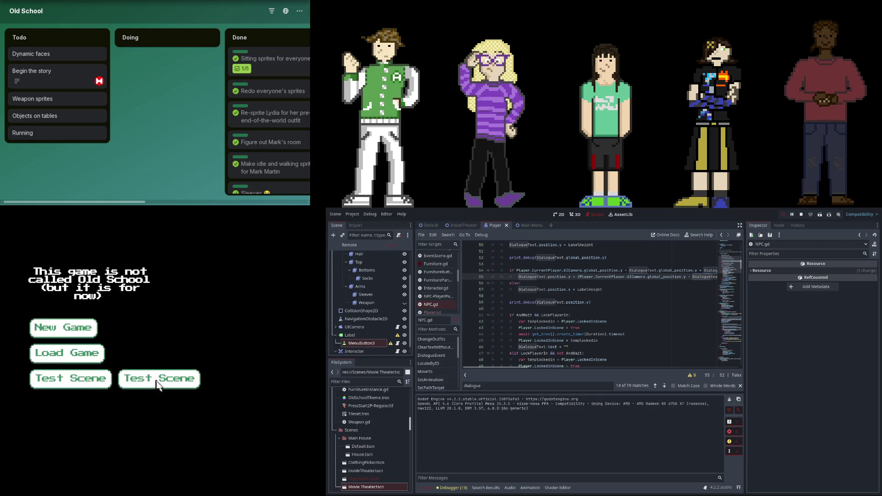
pyautogui.click(157, 381)
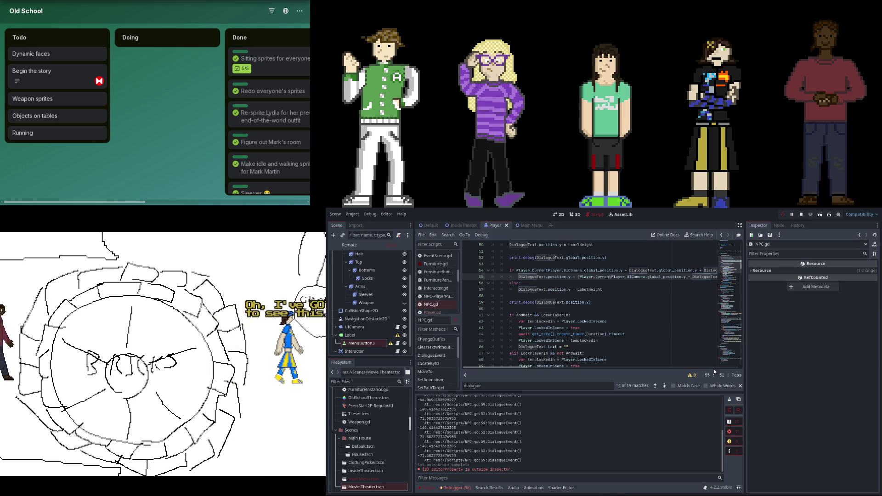
pyautogui.click(780, 217)
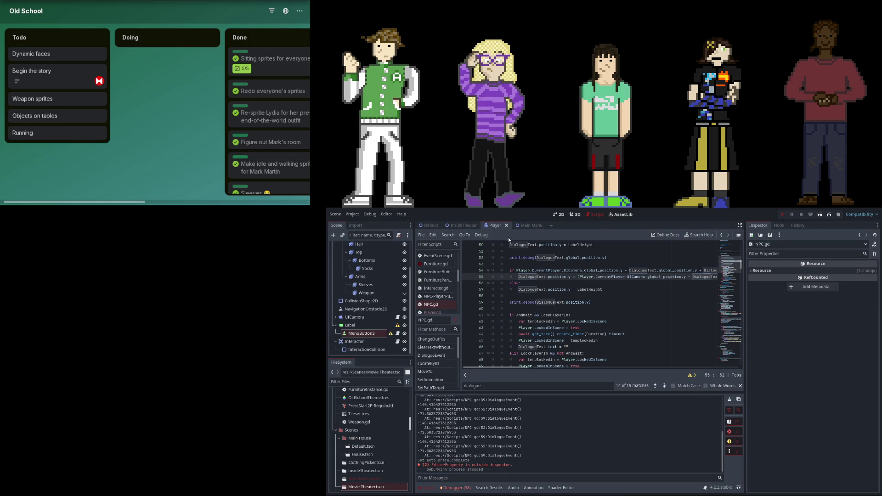
pyautogui.press('F5')
pyautogui.click(174, 379)
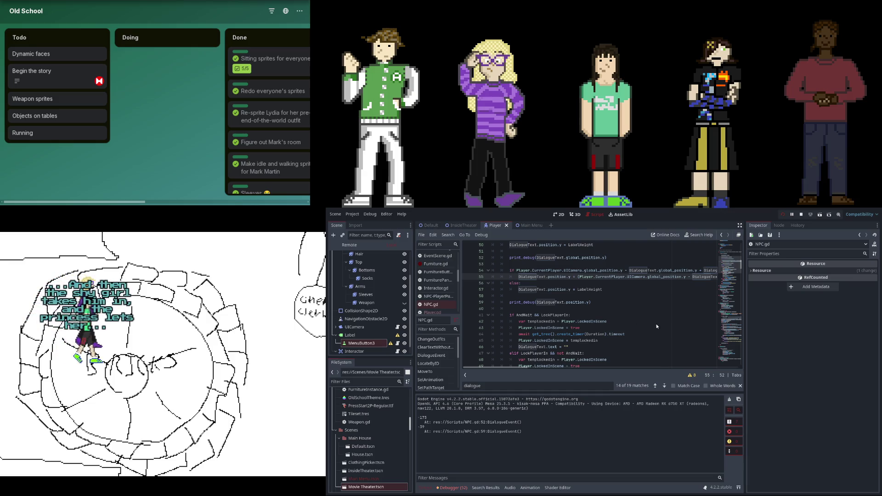
pyautogui.click(633, 321)
pyautogui.scroll(-4, 548, 365)
pyautogui.click(541, 359)
pyautogui.click(563, 335)
pyautogui.scroll(5, 516, 358)
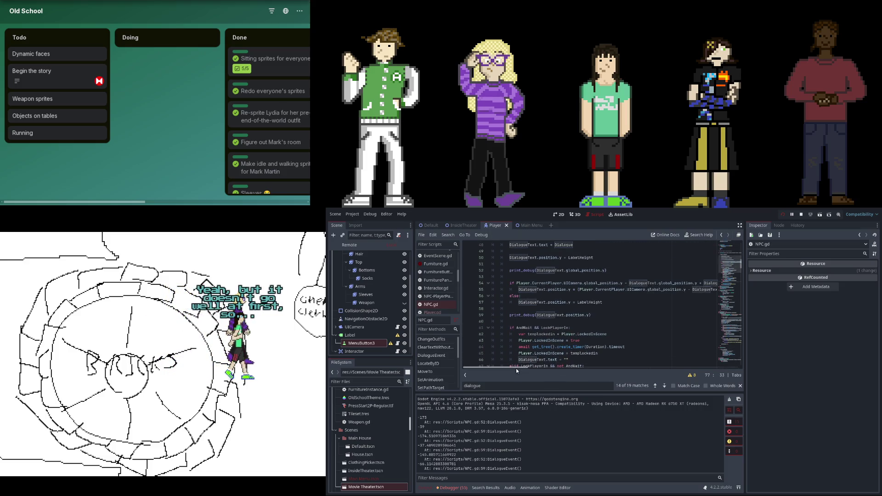
pyautogui.moveTo(516, 368); pyautogui.dragTo(524, 368)
pyautogui.hscroll(1, 524, 367)
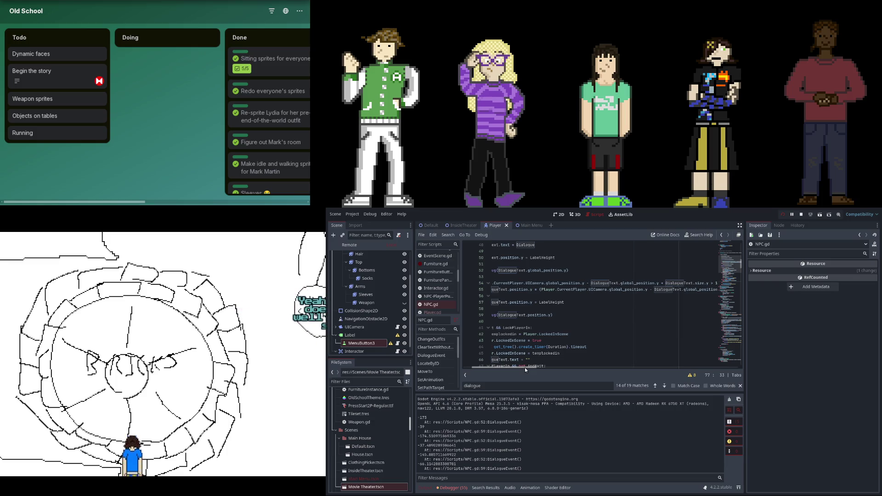
pyautogui.hscroll(3, 525, 368)
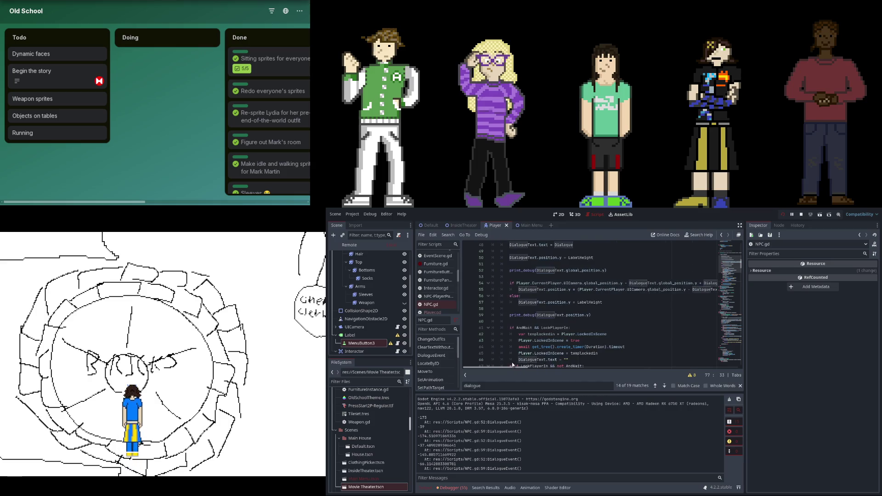
pyautogui.hscroll(-5, 528, 364)
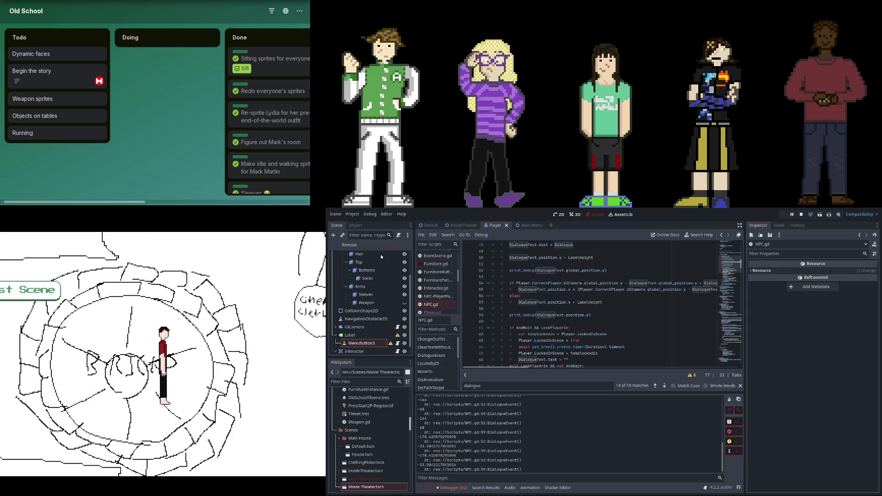
# Open DefaultNPC.tscn to check the Label's position (-50, -87), then complete 'global_position' on line 55
pyautogui.scroll(-5, 337, 407)
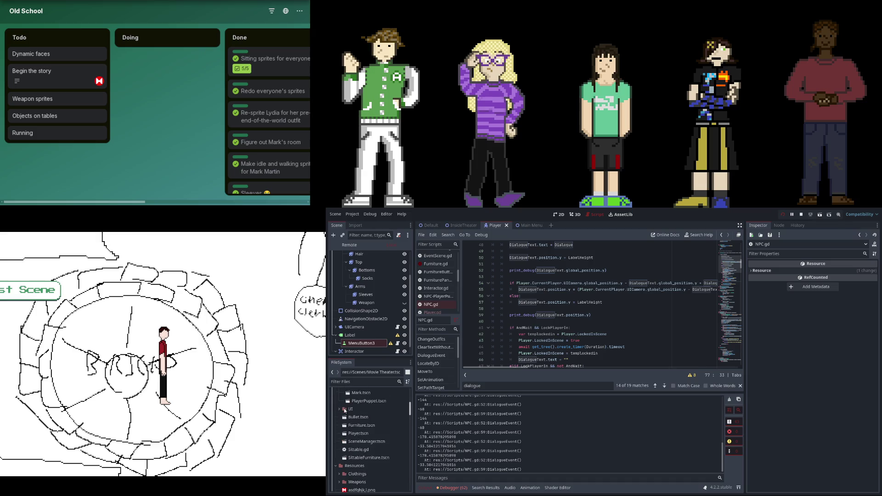
pyautogui.scroll(3, 354, 410)
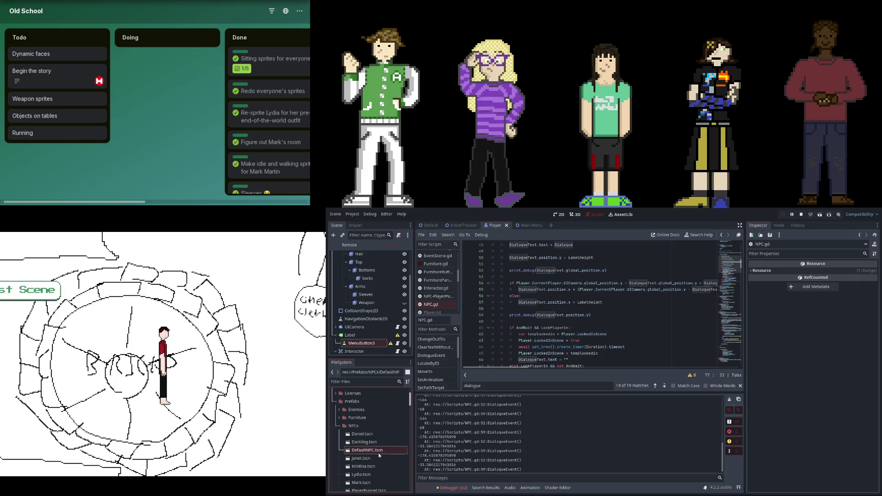
pyautogui.doubleClick(380, 452)
pyautogui.scroll(-5, 774, 376)
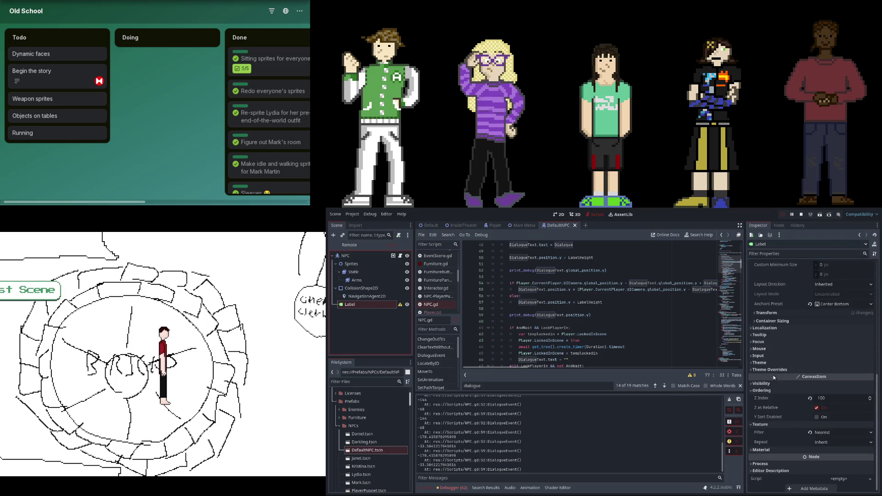
pyautogui.click(800, 313)
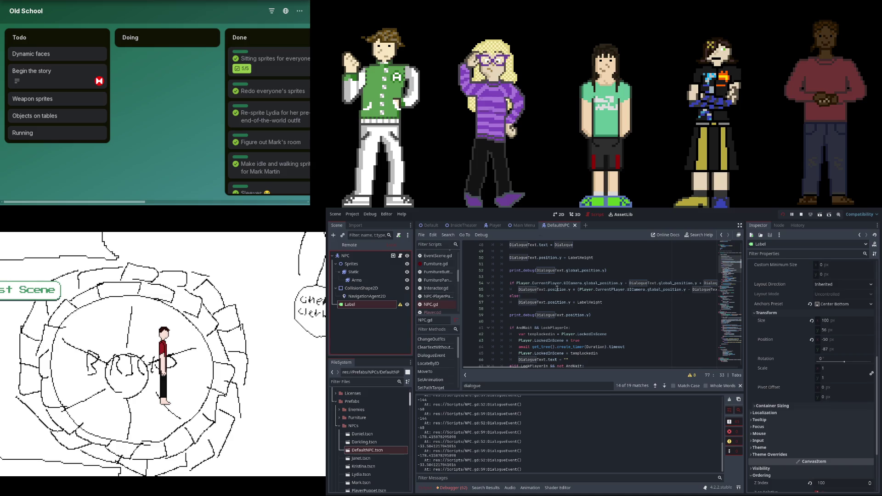
pyautogui.write('bal_position')
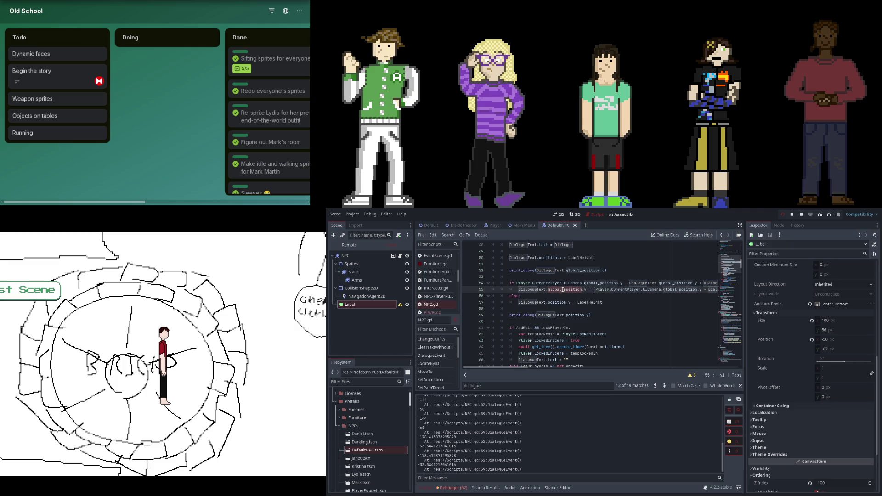
# Delete ' / 2' from line 55's DialogueText.size.y term and restart the game to test it
pyautogui.click(558, 302)
pyautogui.write('global_')
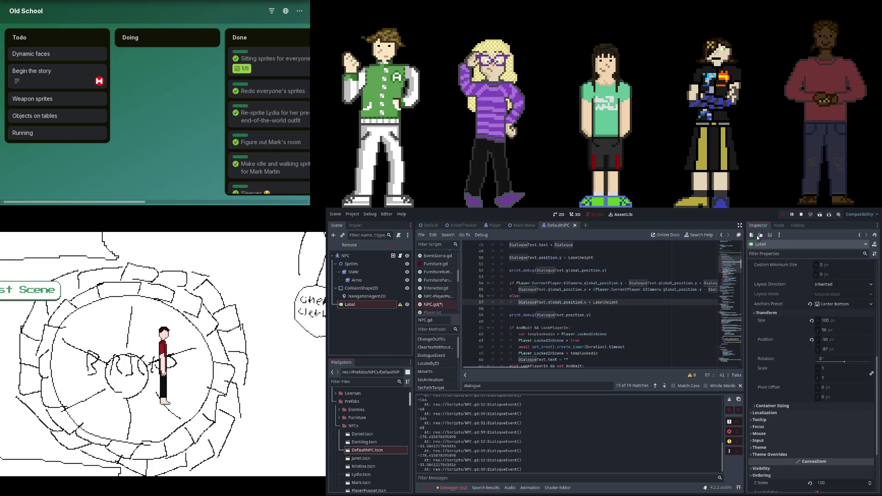
pyautogui.click(784, 215)
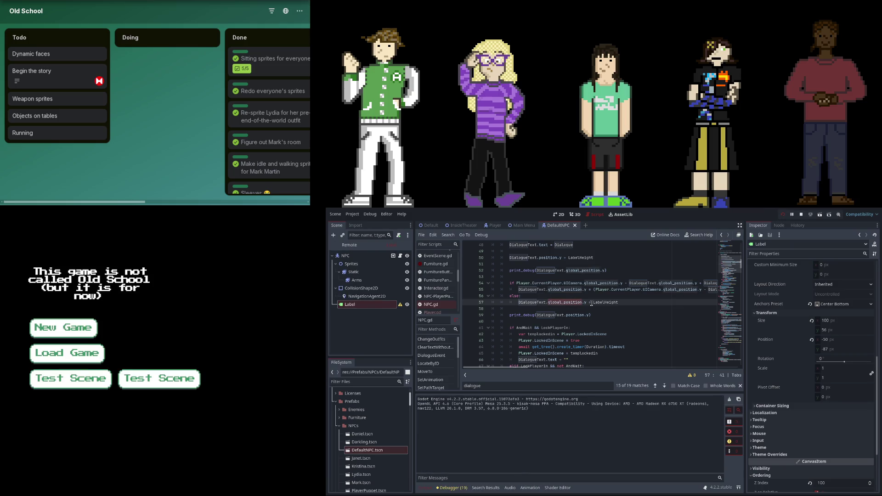
pyautogui.click(782, 215)
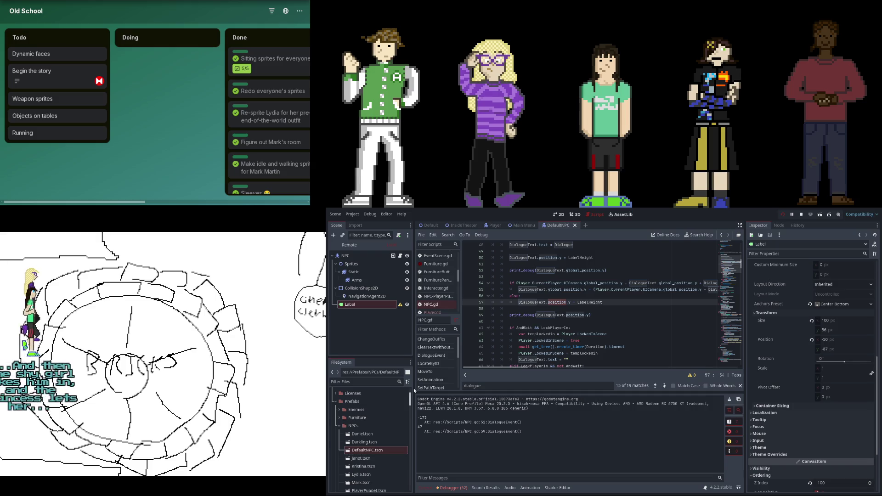
pyautogui.hscroll(5, 534, 361)
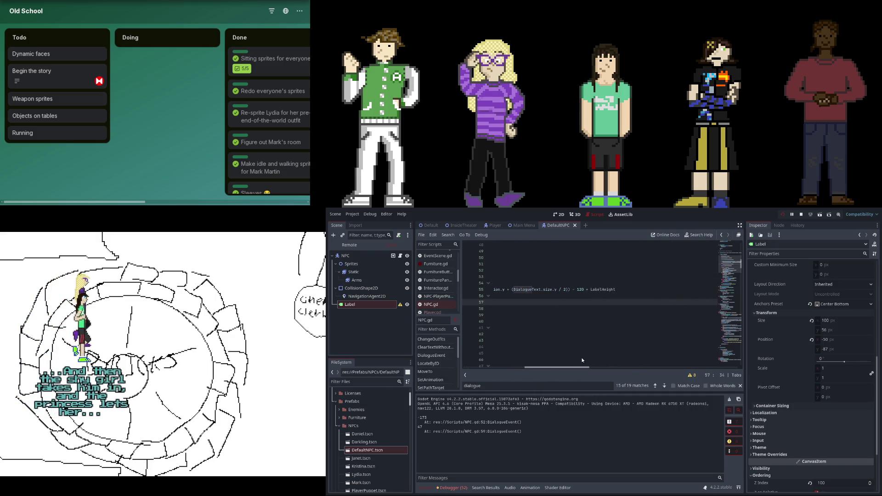
pyautogui.click(615, 290)
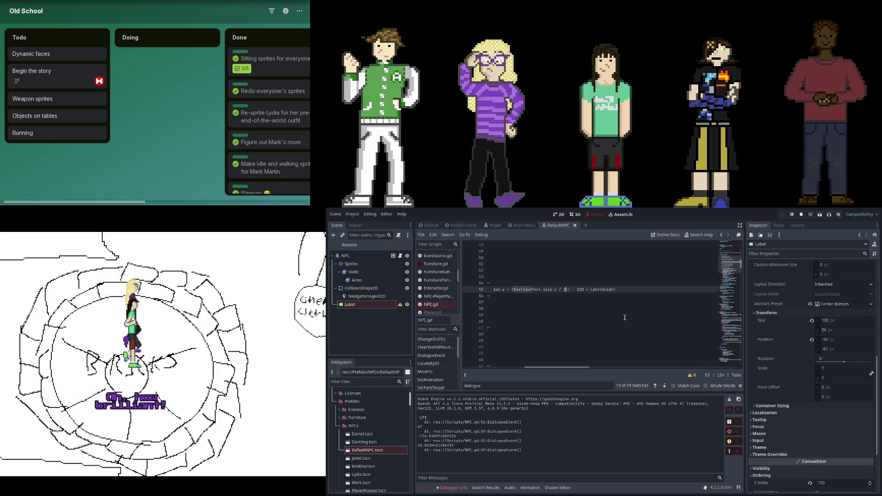
pyautogui.press('BackSpace')
pyautogui.press('BackSpace')
pyautogui.press('BackSpace')
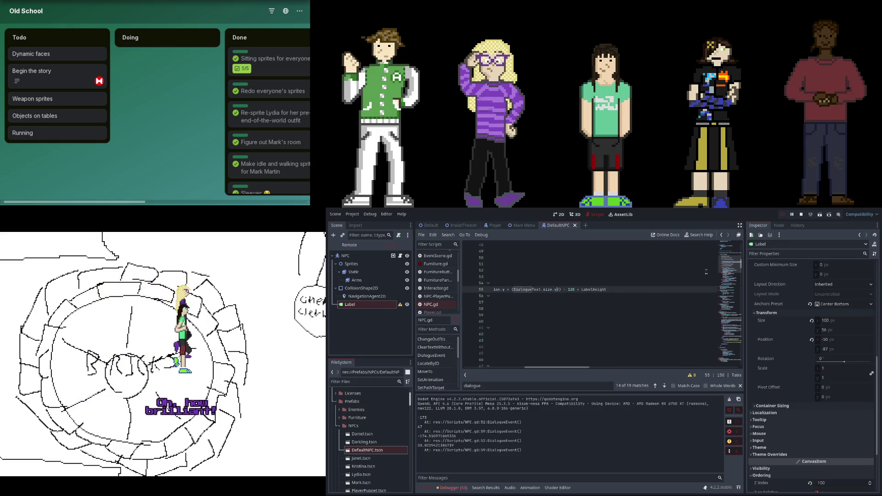
pyautogui.click(783, 216)
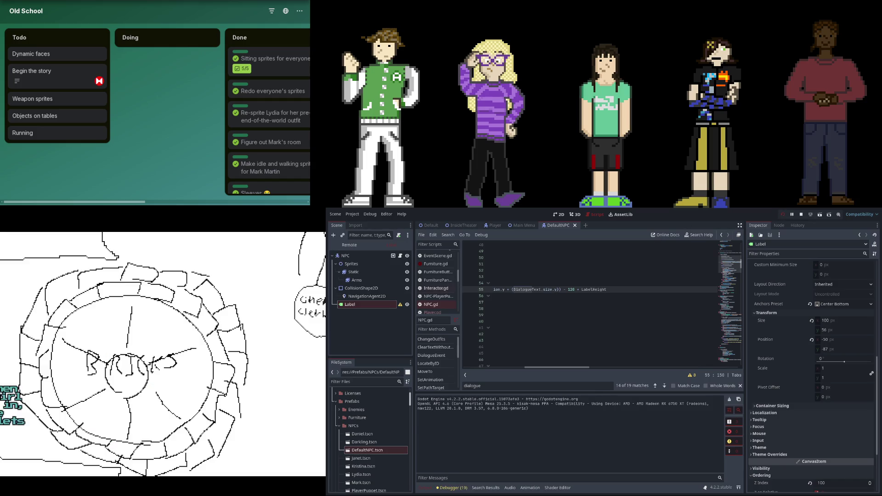
pyautogui.moveTo(553, 368); pyautogui.dragTo(491, 369)
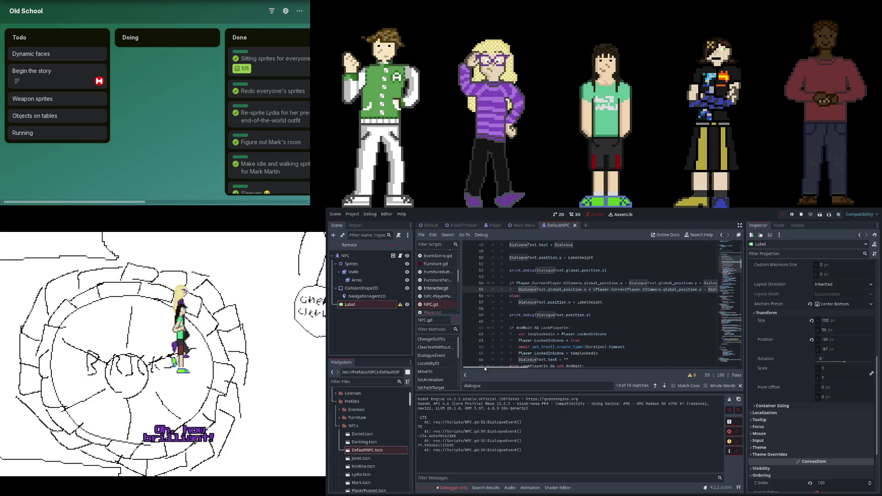
pyautogui.moveTo(484, 365); pyautogui.dragTo(547, 364)
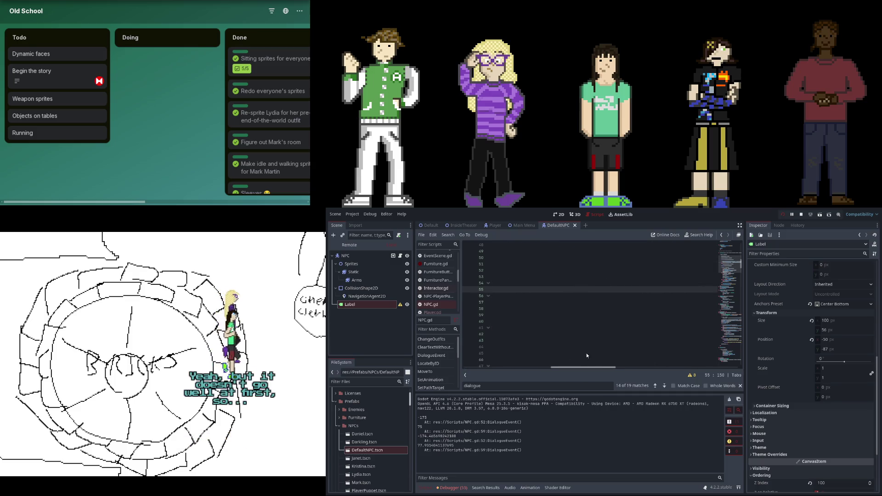
pyautogui.press('BackSpace')
pyautogui.press('BackSpace')
pyautogui.press('BackSpace')
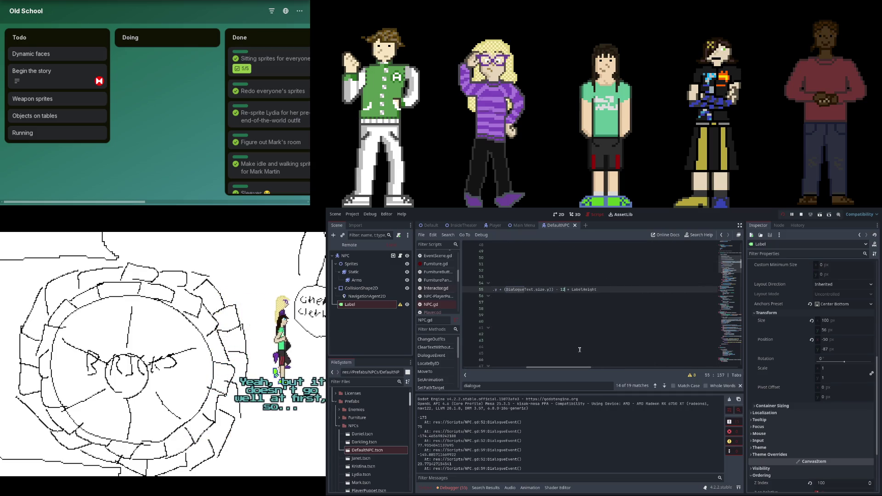
pyautogui.press('BackSpace')
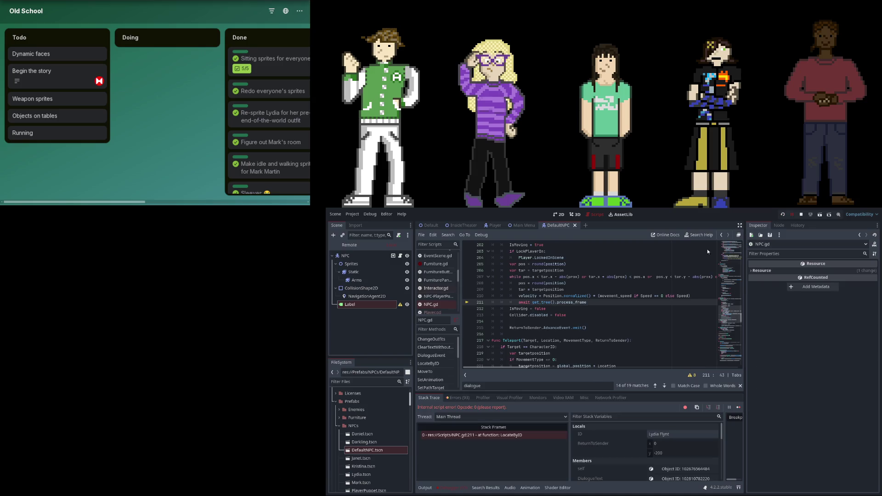
pyautogui.press('F5')
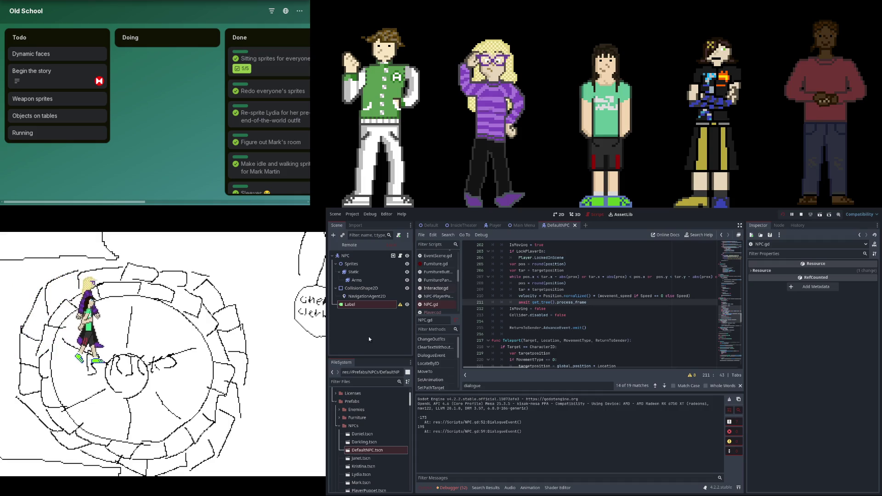
pyautogui.hotkey('ctrl', 'z')
pyautogui.hotkey('ctrl', 'z')
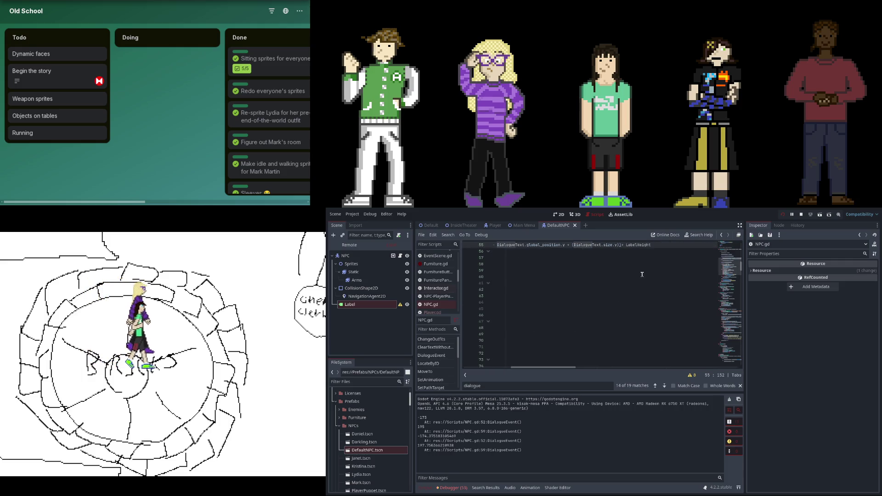
pyautogui.hotkey('ctrl', 'z')
pyautogui.hotkey('ctrl', 'z')
pyautogui.hotkey('ctrl', 'z')
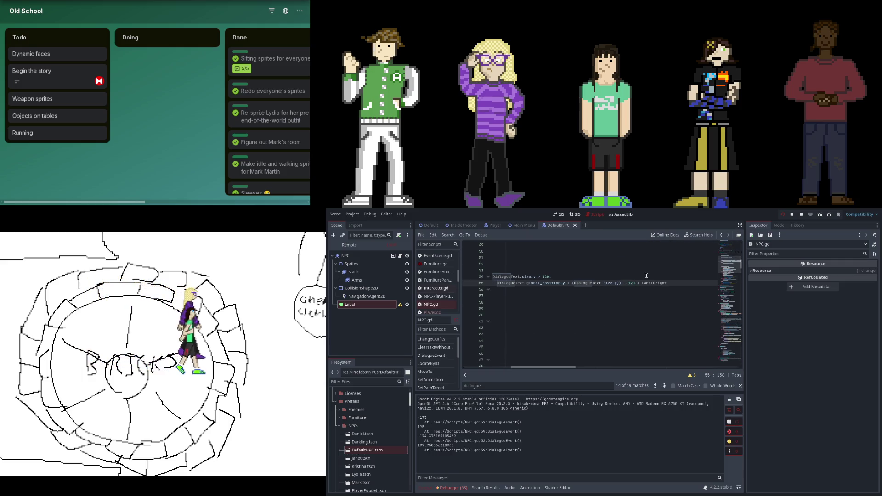
pyautogui.hotkey('ctrl', 'z')
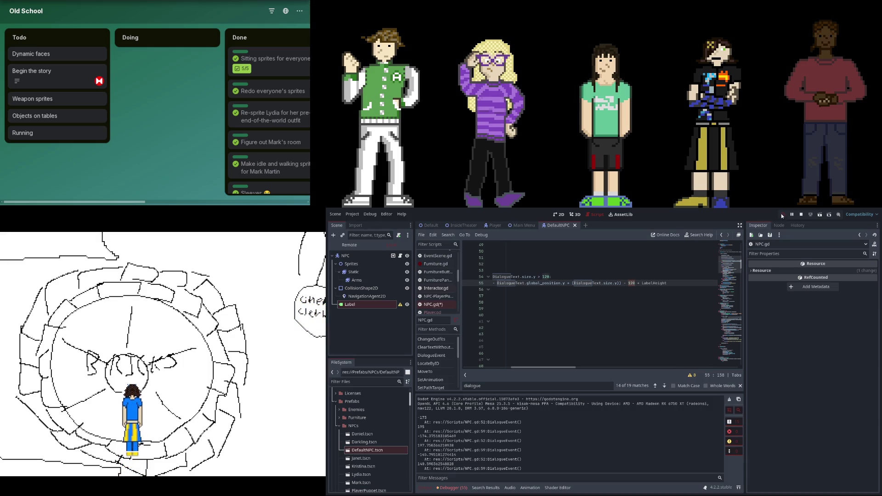
pyautogui.moveTo(555, 369); pyautogui.dragTo(521, 370)
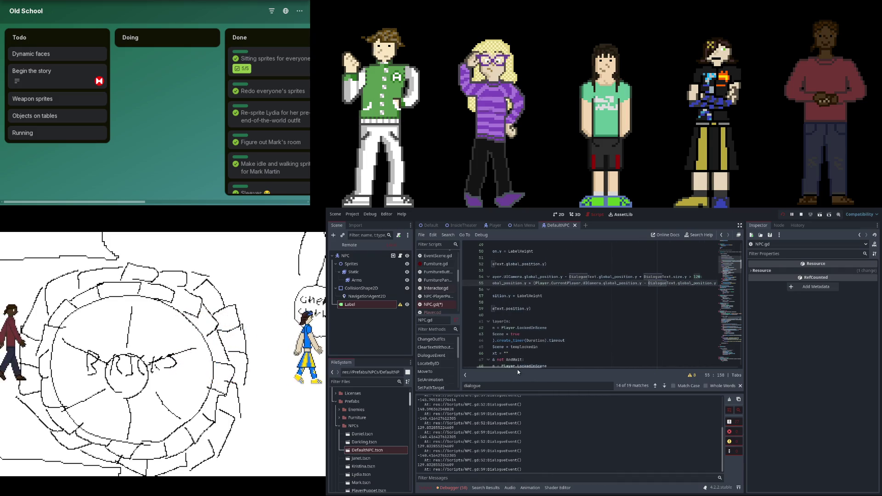
pyautogui.moveTo(525, 368)
pyautogui.mouseDown()
pyautogui.moveTo(565, 355)
pyautogui.moveTo(555, 359)
pyautogui.mouseUp()
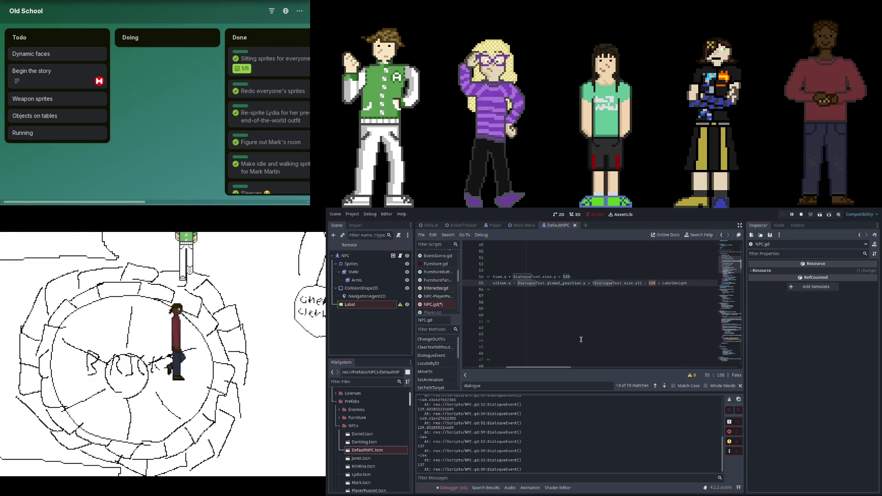
pyautogui.click(555, 368)
pyautogui.scroll(3, 548, 334)
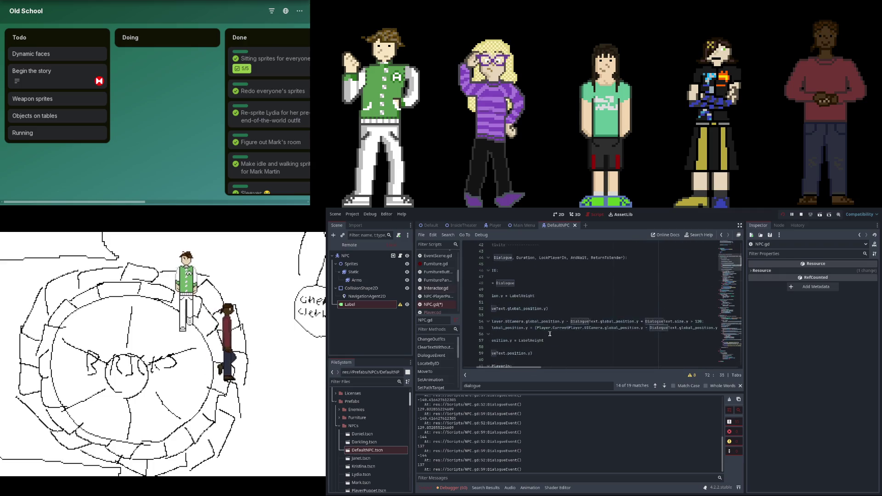
pyautogui.scroll(1, 549, 334)
pyautogui.moveTo(522, 370)
pyautogui.mouseDown()
pyautogui.moveTo(503, 371)
pyautogui.moveTo(567, 371)
pyautogui.moveTo(537, 369)
pyautogui.mouseUp()
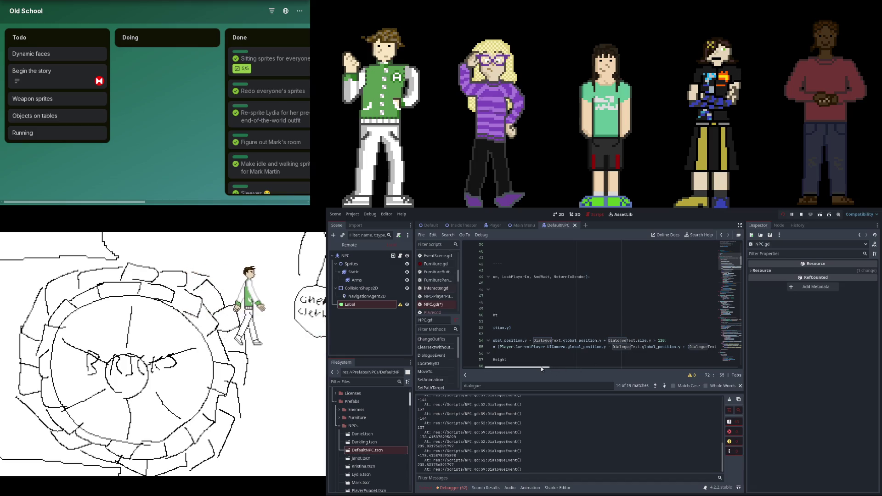
pyautogui.moveTo(542, 369); pyautogui.dragTo(543, 368)
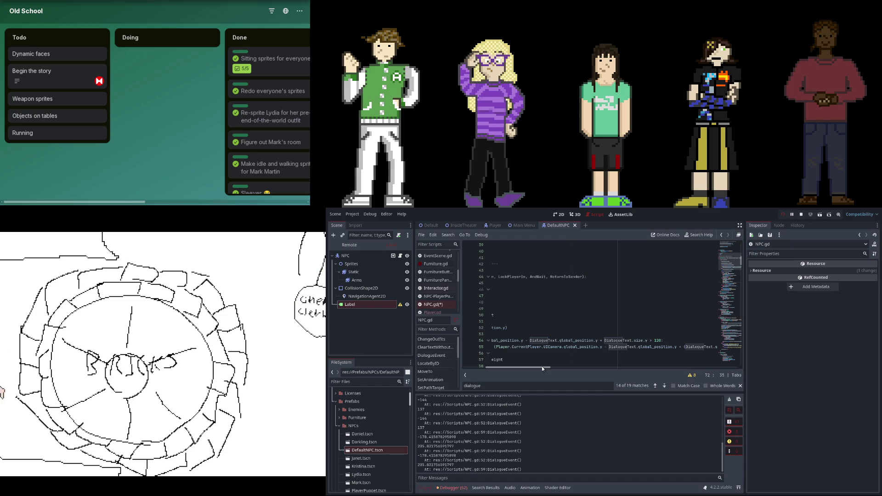
pyautogui.moveTo(541, 368)
pyautogui.mouseDown()
pyautogui.moveTo(509, 366)
pyautogui.moveTo(545, 368)
pyautogui.mouseUp()
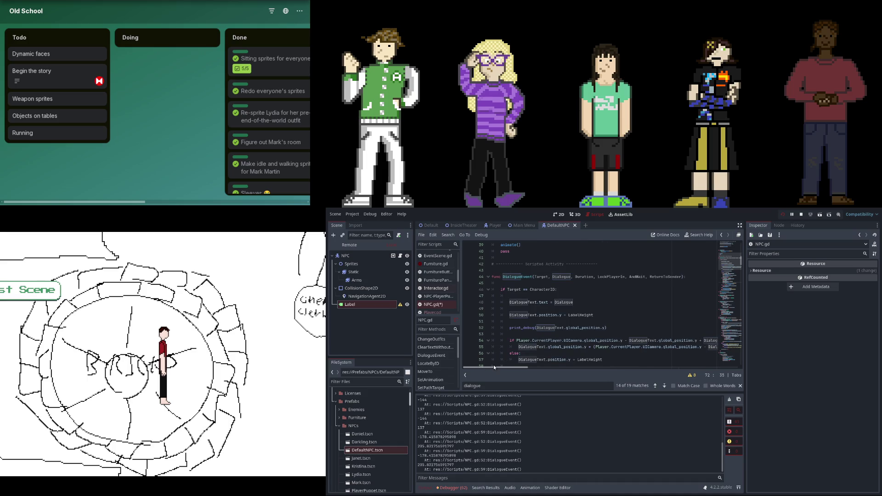
# Flip '- 120' to '+ 120' in line 55's label offset and restart the game
pyautogui.click(581, 340)
pyautogui.click(608, 347)
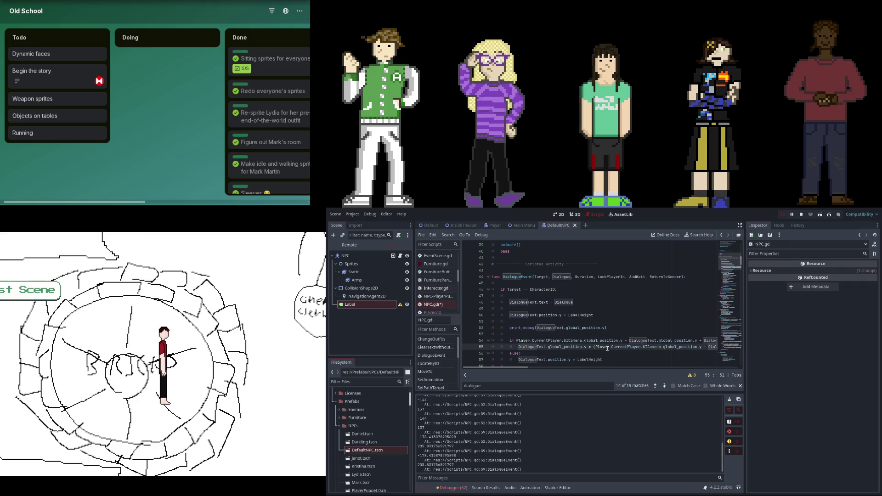
pyautogui.moveTo(513, 367)
pyautogui.mouseDown()
pyautogui.moveTo(558, 357)
pyautogui.moveTo(549, 374)
pyautogui.moveTo(558, 373)
pyautogui.mouseUp()
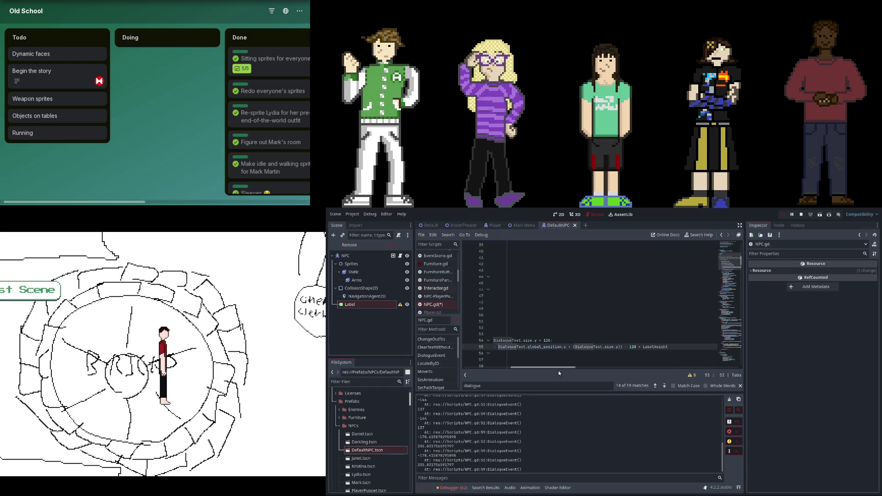
pyautogui.press('Left')
pyautogui.press('BackSpace')
pyautogui.press('BackSpace')
pyautogui.write('+')
pyautogui.click(782, 214)
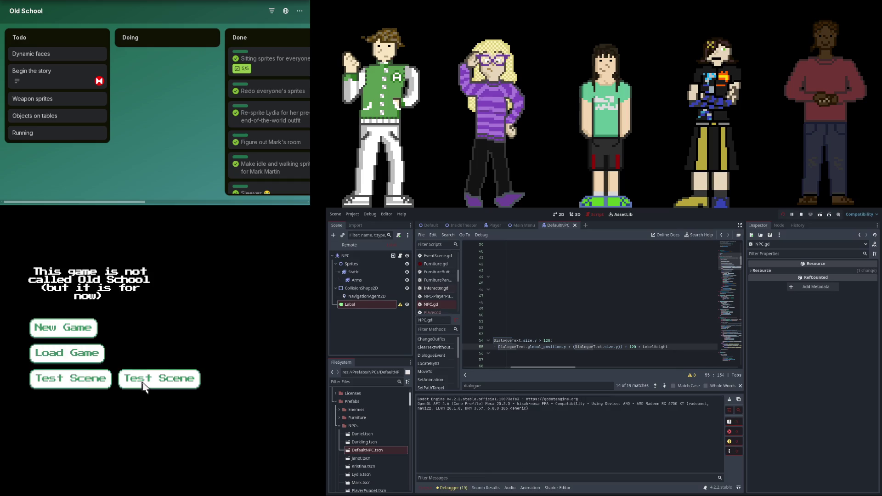
pyautogui.click(143, 381)
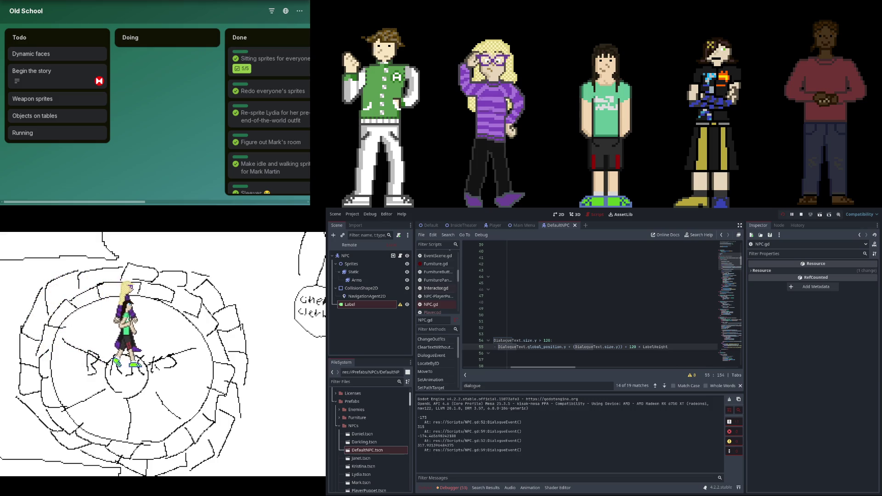
pyautogui.click(350, 244)
pyautogui.click(336, 263)
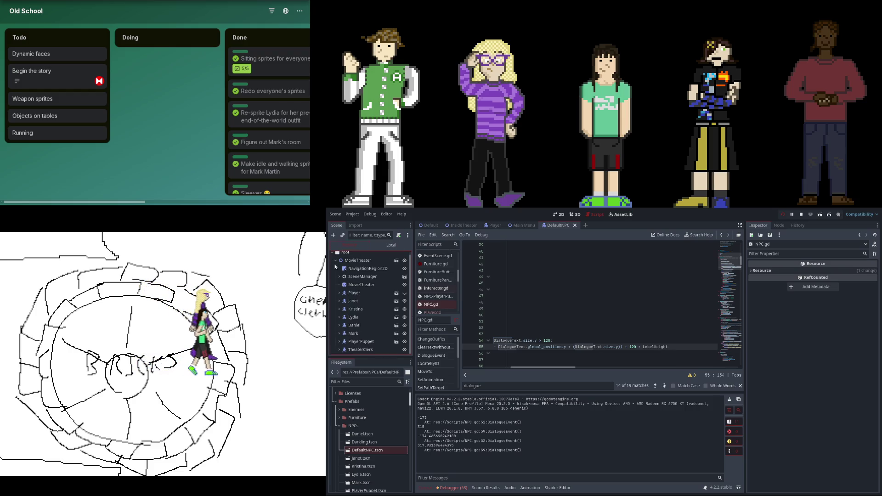
pyautogui.click(360, 302)
pyautogui.click(340, 301)
pyautogui.click(357, 325)
pyautogui.scroll(-10, 773, 343)
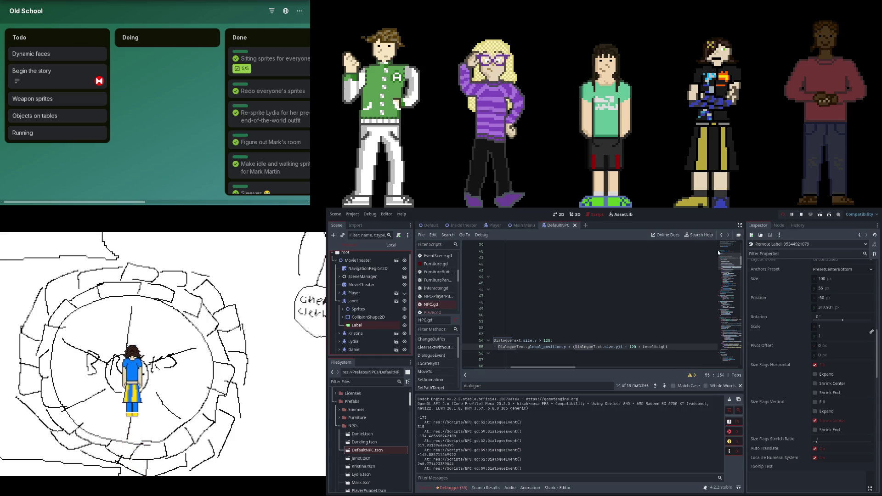
pyautogui.click(684, 344)
pyautogui.press('Left')
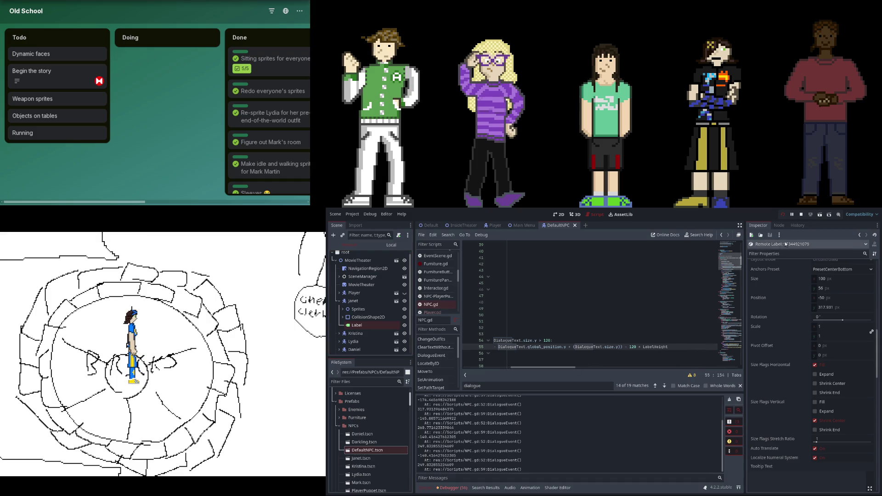
pyautogui.click(782, 212)
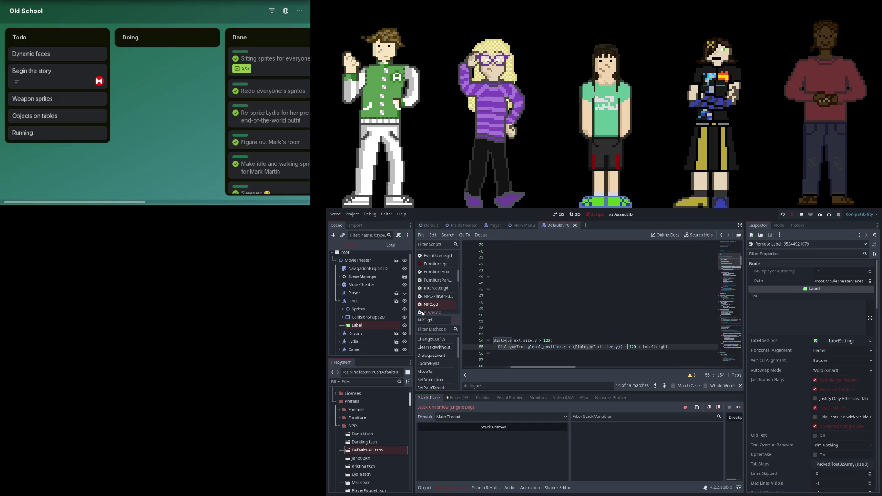
pyautogui.click(782, 214)
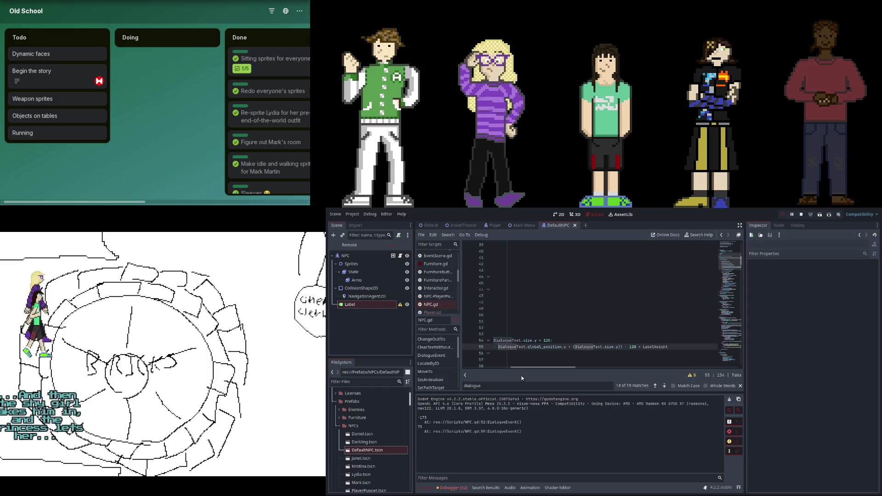
# Change the label offset on line 55 from 120 to 240 and rerun the game
pyautogui.hscroll(-2, 532, 370)
pyautogui.hscroll(2, 520, 367)
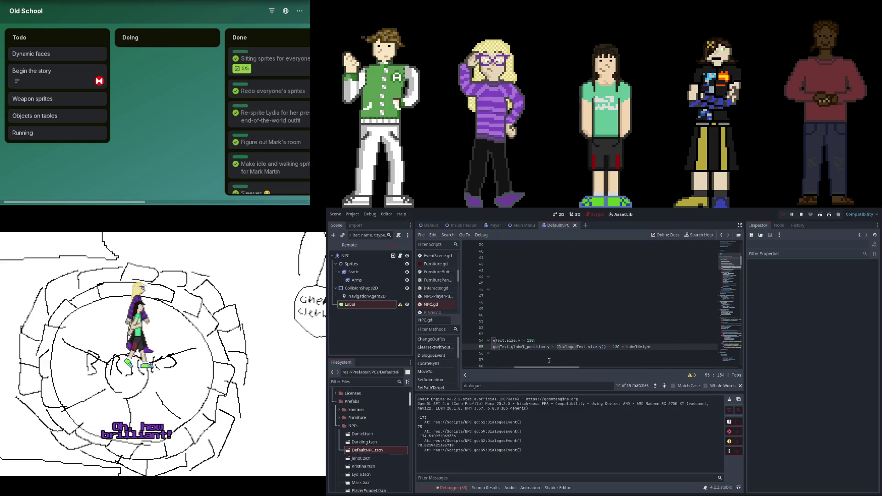
pyautogui.press('Delete')
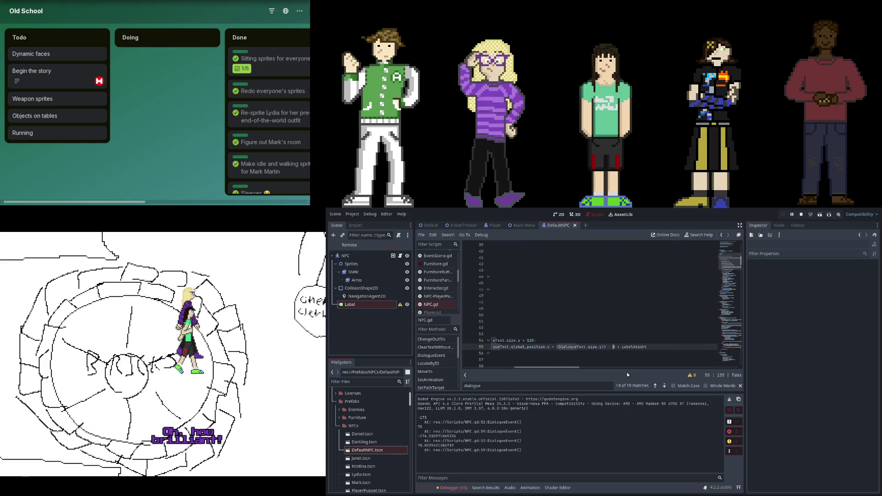
pyautogui.write('4')
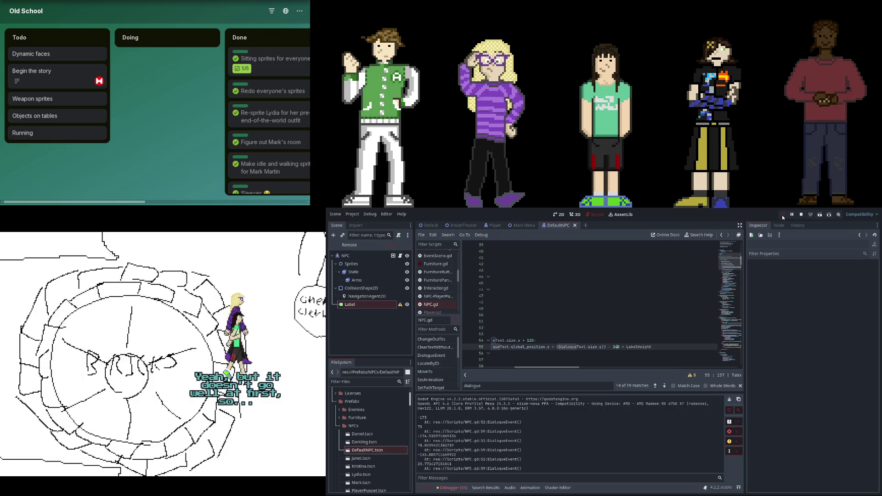
pyautogui.click(782, 215)
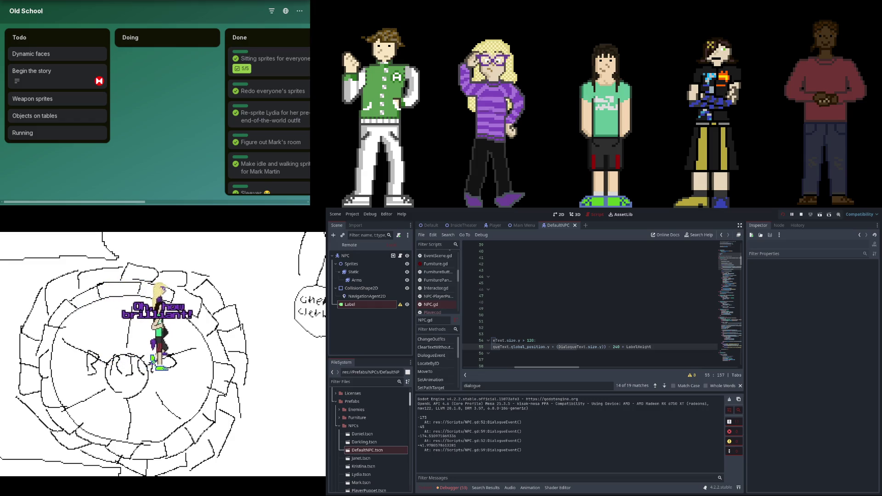
# Make line 55 subtract LabelHeight, reading - 240 - LabelHeight, and stop the game
pyautogui.click(626, 346)
pyautogui.press('BackSpace')
pyautogui.write('-')
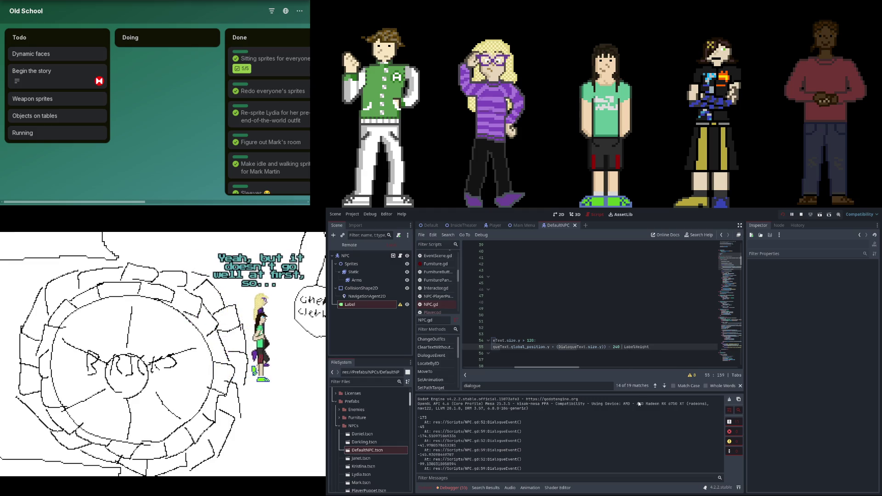
pyautogui.click(782, 214)
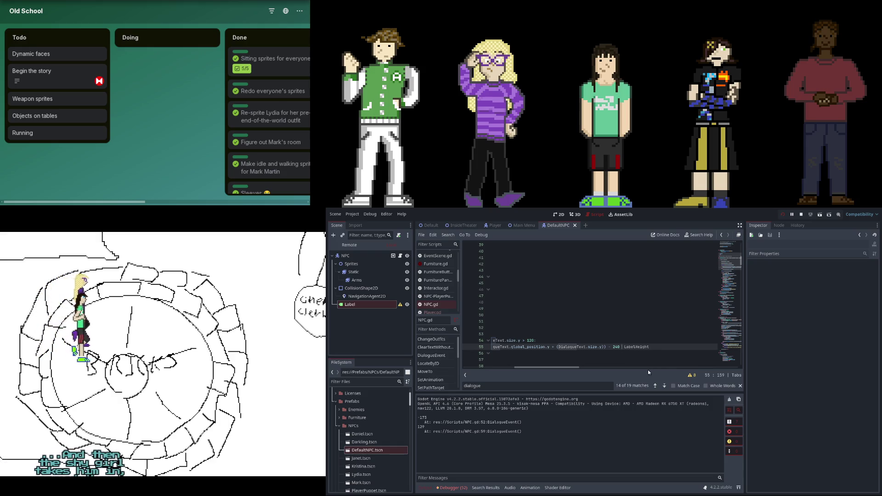
pyautogui.moveTo(565, 366); pyautogui.dragTo(513, 371)
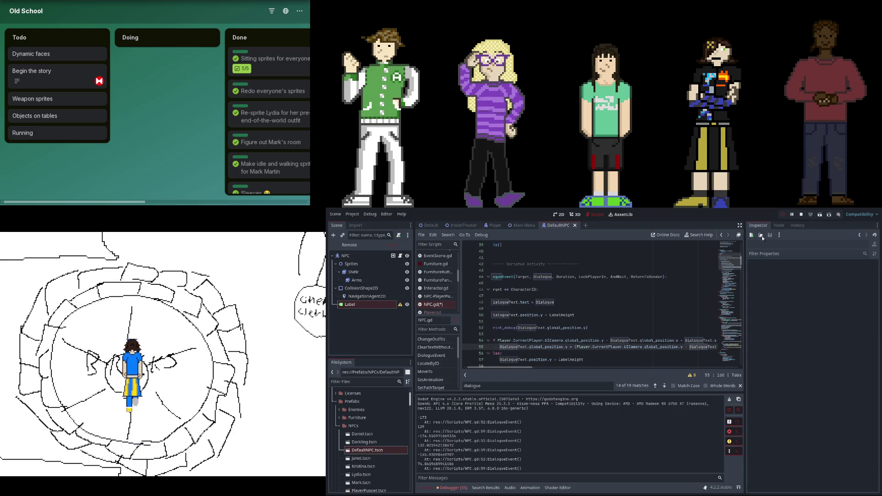
# Pause the game and duplicate the print_debug line 52 onto a new line below
pyautogui.click(791, 215)
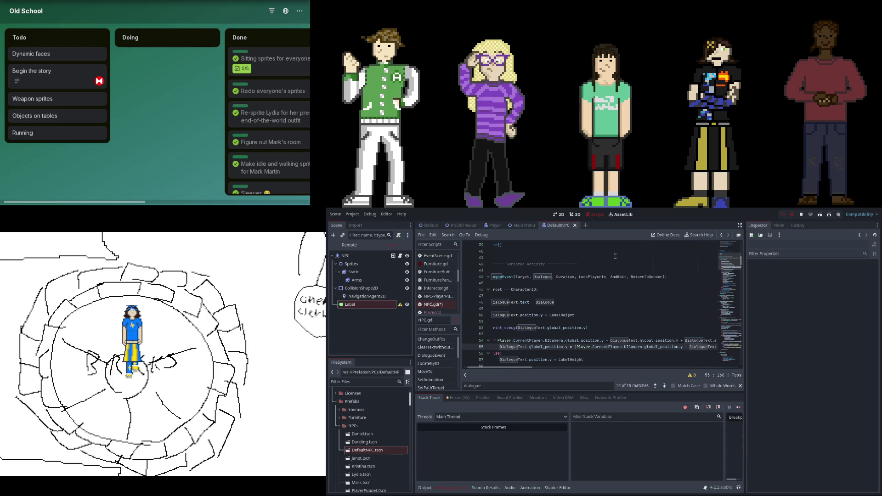
pyautogui.moveTo(502, 372); pyautogui.dragTo(485, 370)
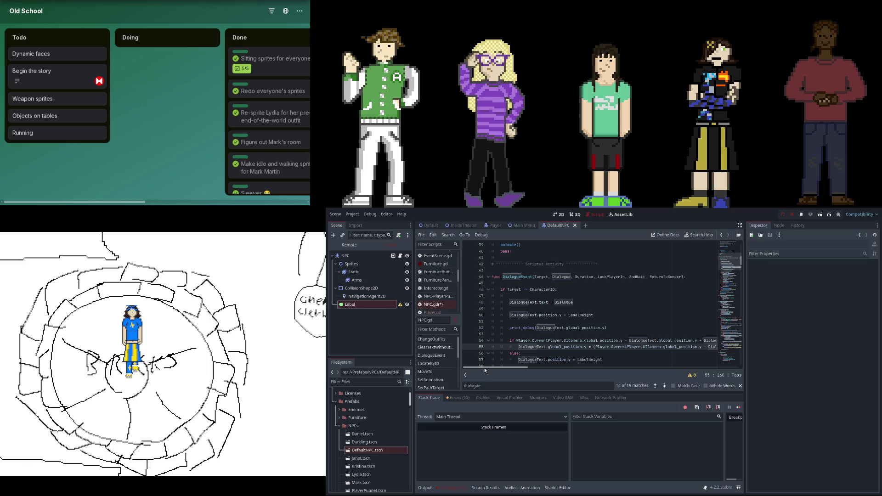
pyautogui.click(614, 327)
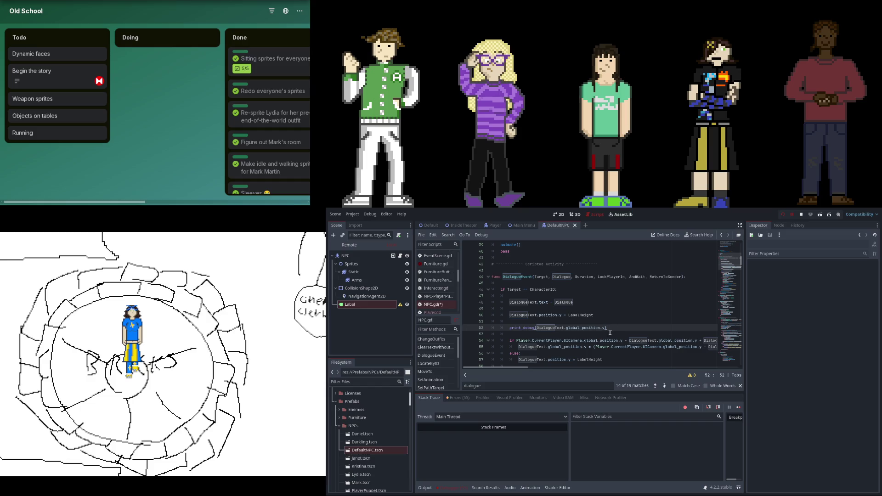
pyautogui.hotkey('shift', 'Home')
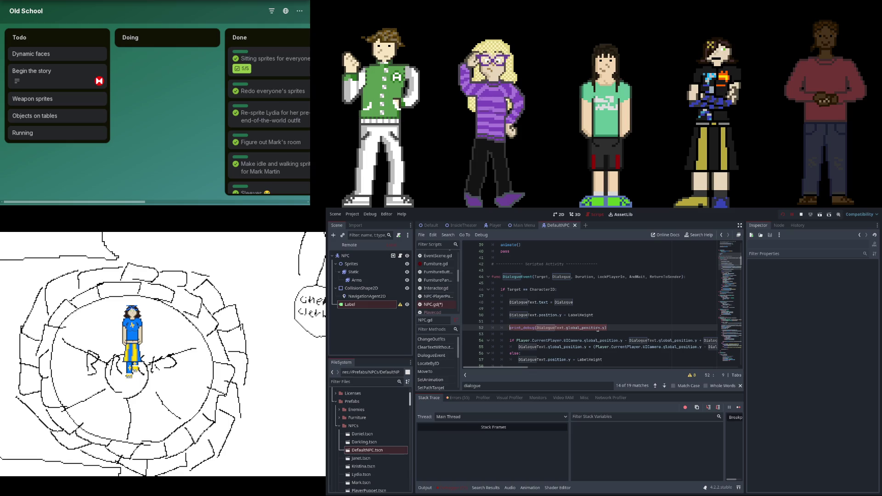
pyautogui.hotkey('ctrl', 'c')
pyautogui.press('End')
pyautogui.press('Return')
pyautogui.hotkey('ctrl', 'v')
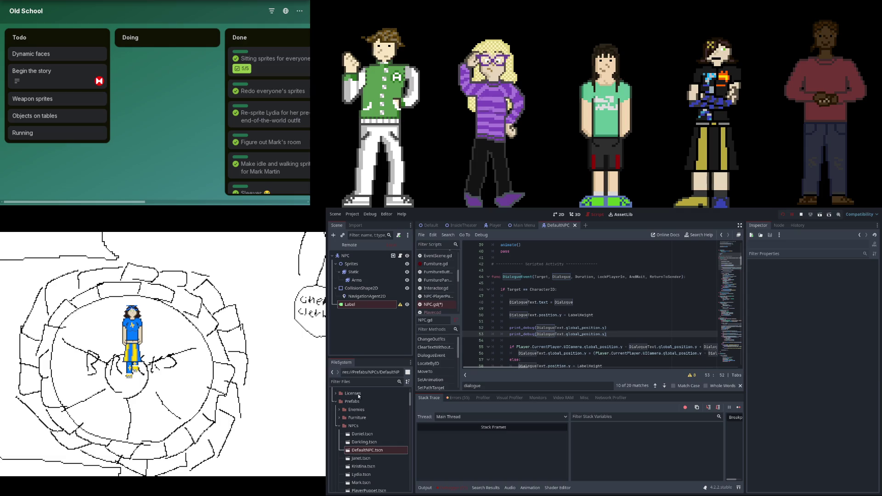
# Make the duplicate print Player.CurrentPlayer.UICamera.global_position.y, then save and rerun the game
pyautogui.click(548, 342)
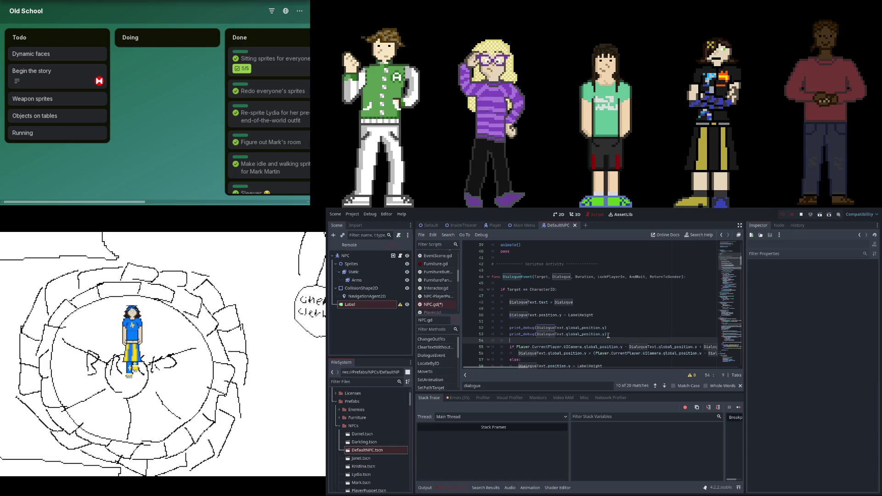
pyautogui.doubleClick(584, 335)
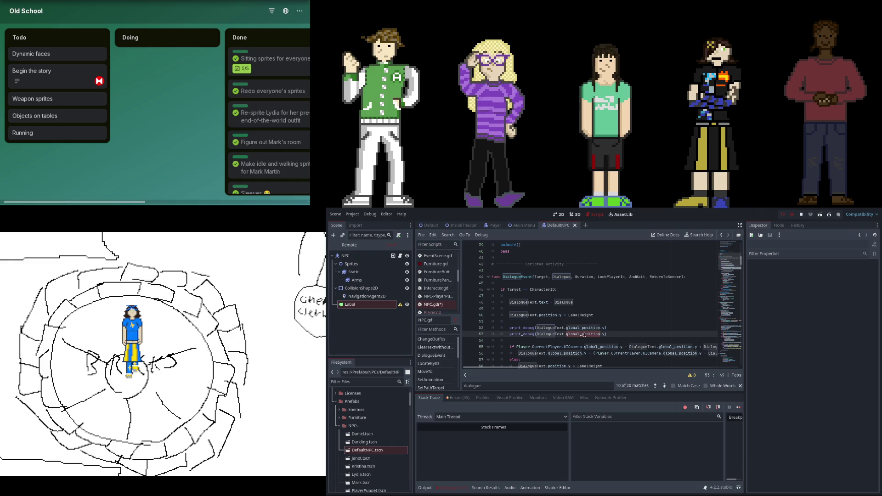
pyautogui.doubleClick(556, 334)
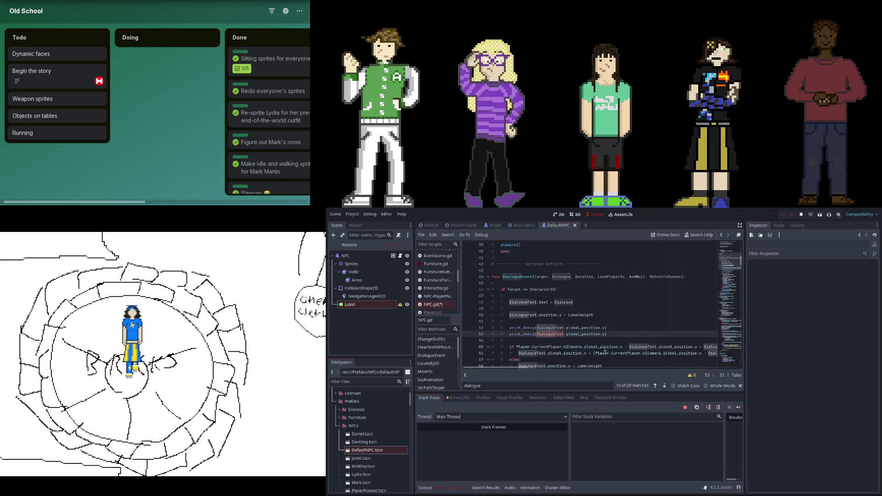
pyautogui.write('l')
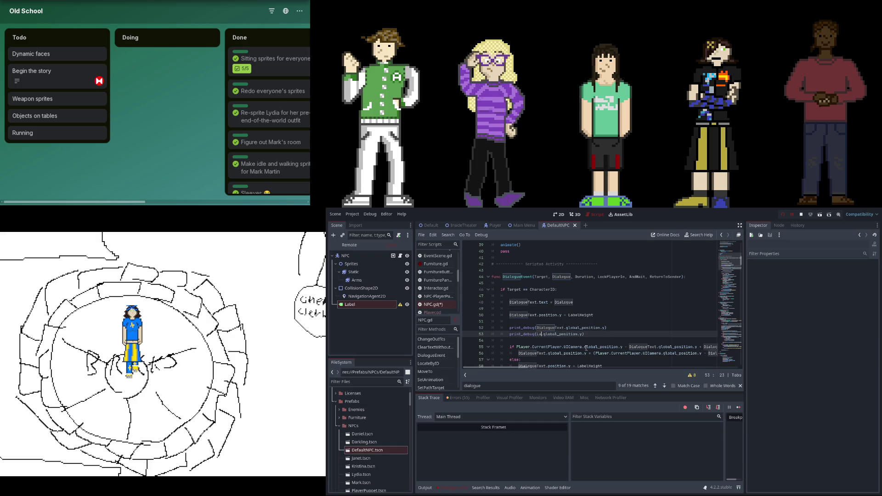
pyautogui.press('BackSpace')
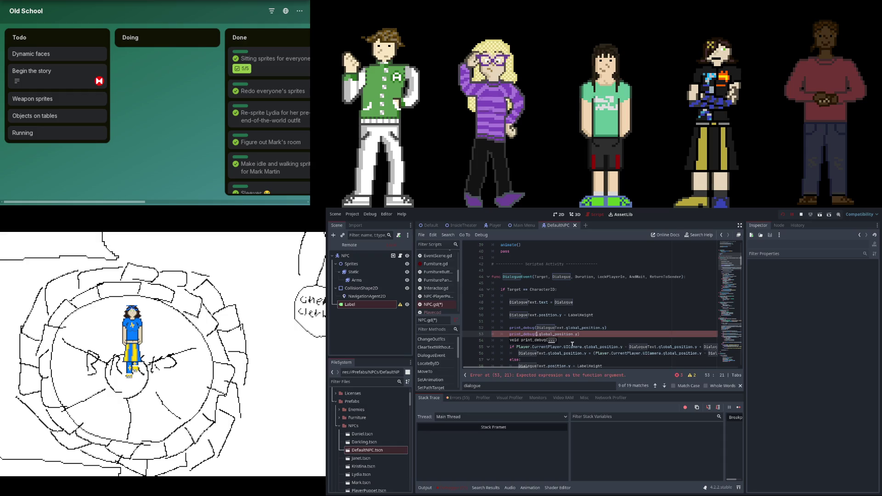
pyautogui.click(523, 348)
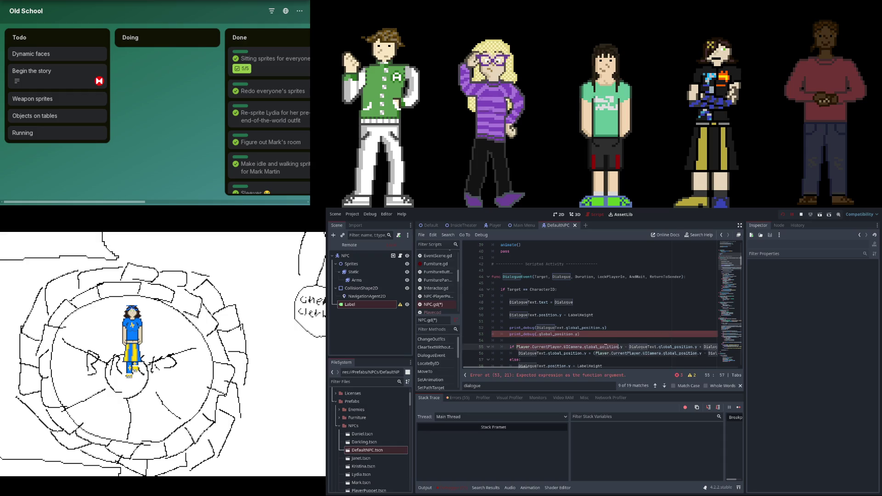
pyautogui.click(622, 348)
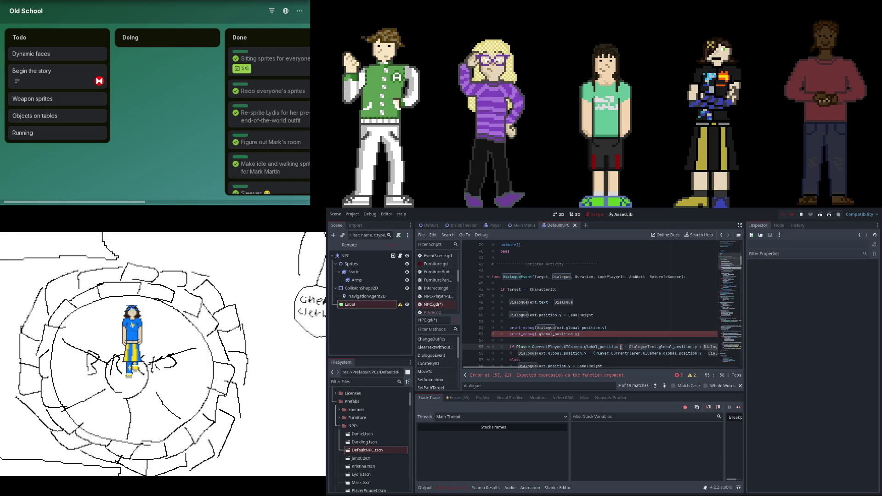
pyautogui.click(517, 347)
pyautogui.moveTo(536, 334); pyautogui.dragTo(576, 334)
pyautogui.hotkey('ctrl', 'v')
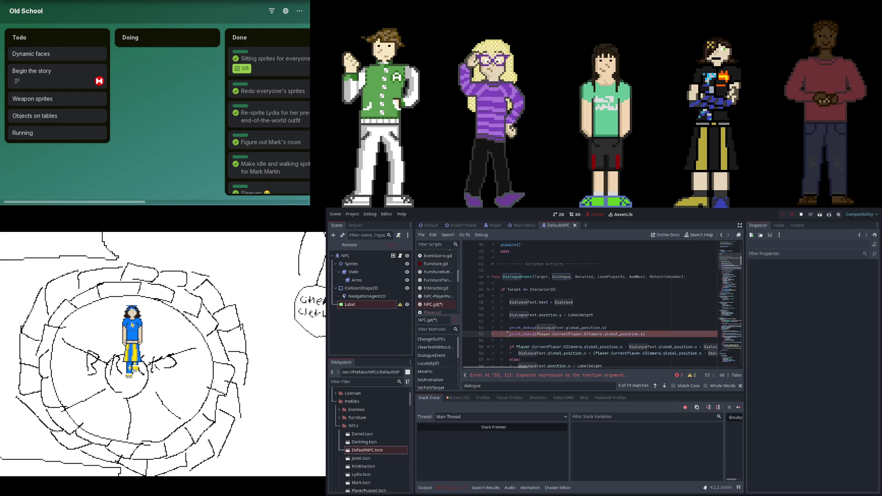
pyautogui.click(783, 214)
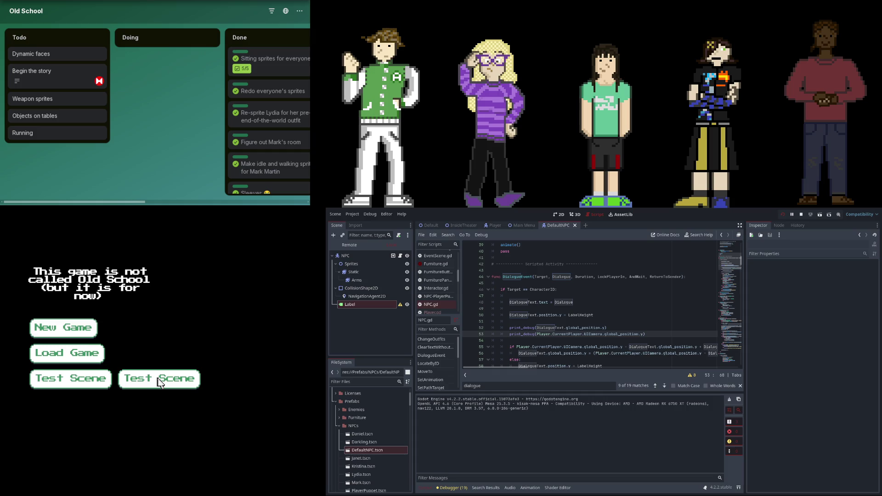
# Run the Test Scene, pause, read positions -173 and -33 in Output, then switch to Desmos
pyautogui.click(160, 382)
pyautogui.click(791, 214)
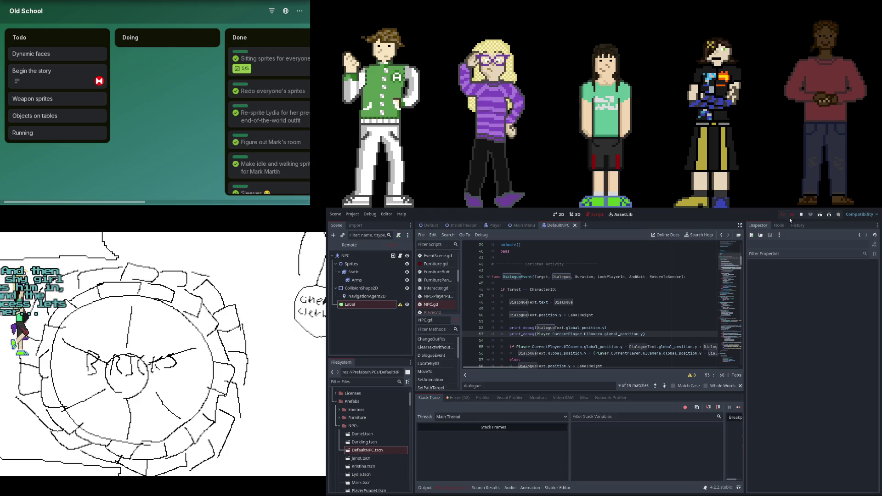
pyautogui.scroll(-3, 528, 322)
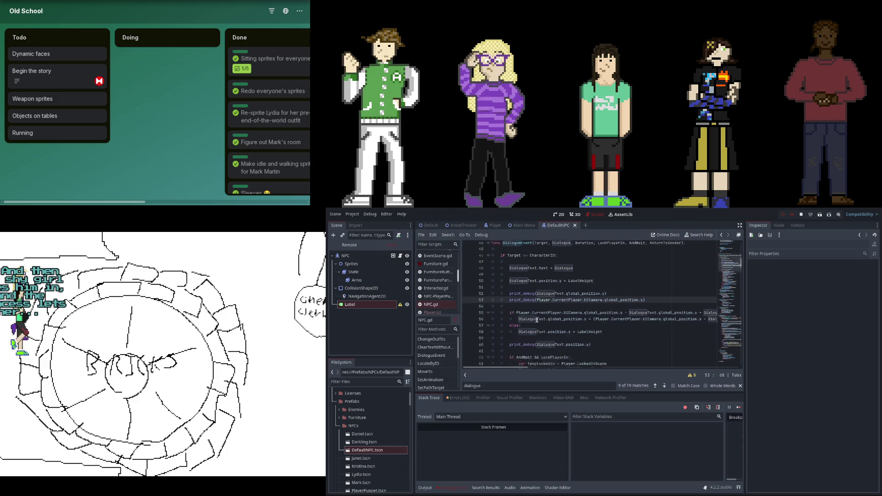
pyautogui.click(427, 489)
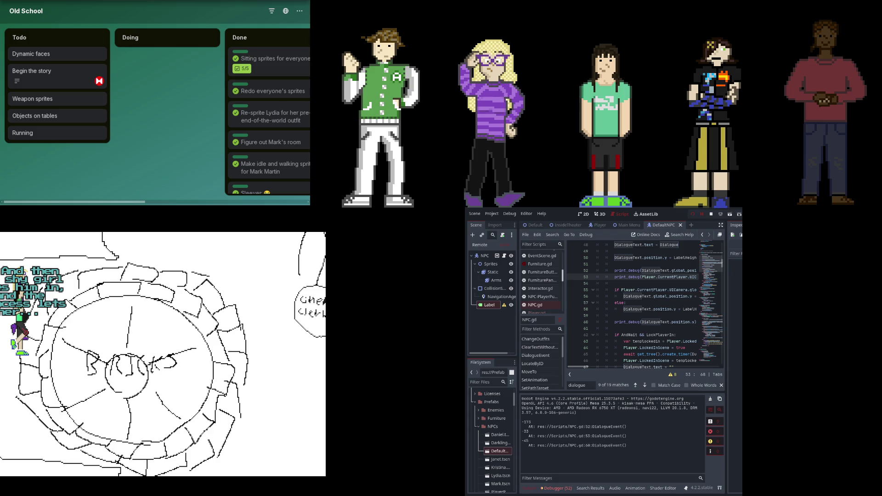
pyautogui.hotkey('alt', 'Tab')
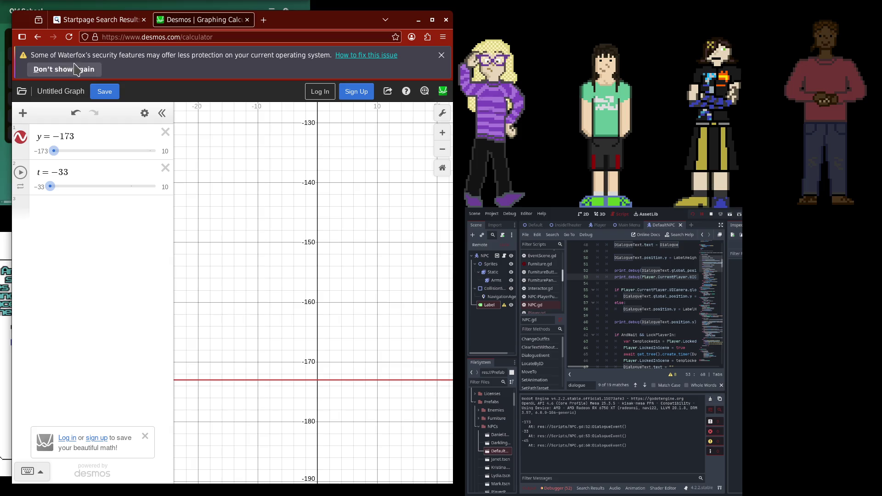
# Dismiss the browser warning and add a y = c expression below t = −33
pyautogui.click(442, 55)
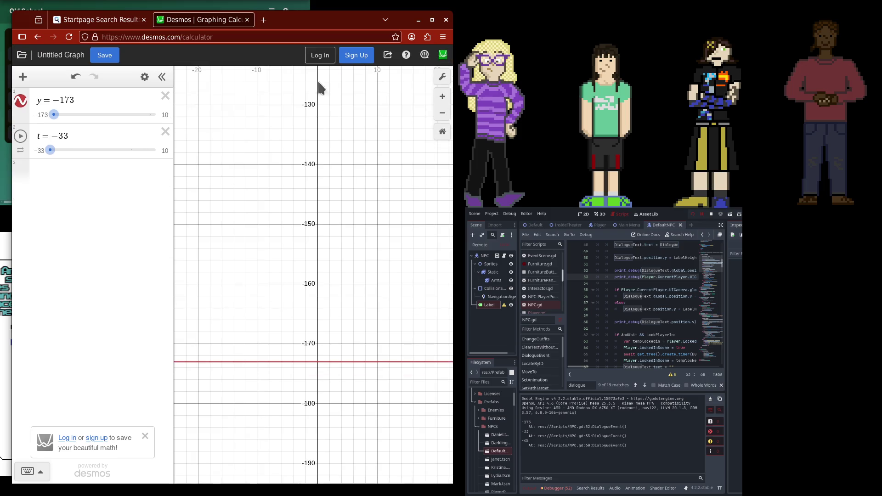
pyautogui.click(109, 173)
pyautogui.press('Up')
pyautogui.press('Return')
pyautogui.write('y=-')
pyautogui.press('BackSpace')
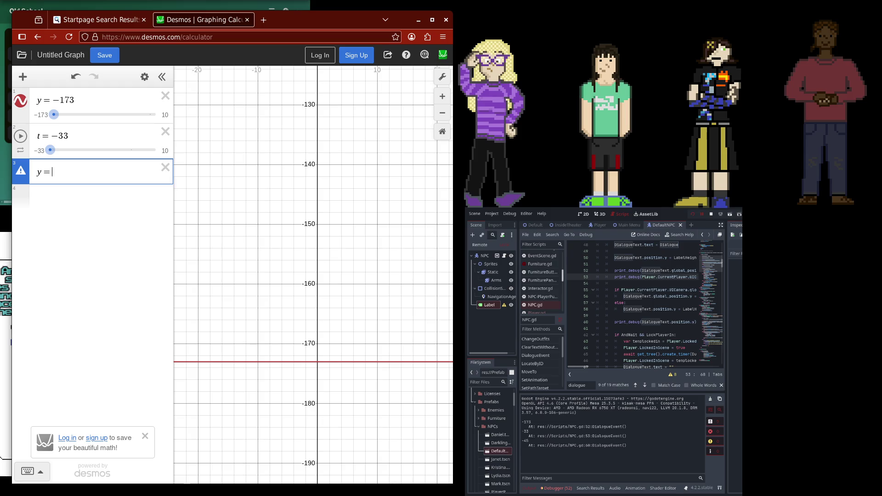
pyautogui.write('c')
# Rename y = −173 to c = −173 and add the expression y = c − t
pyautogui.press('Up')
pyautogui.press('Up')
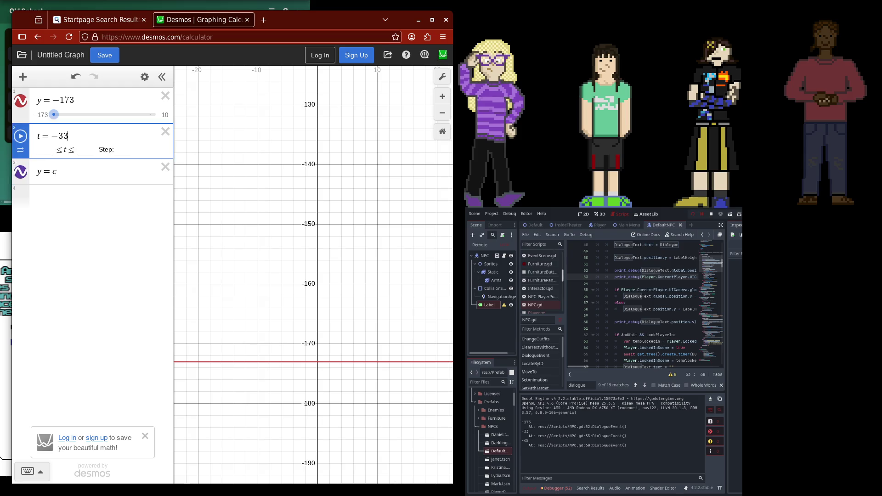
pyautogui.press('BackSpace')
pyautogui.write('c')
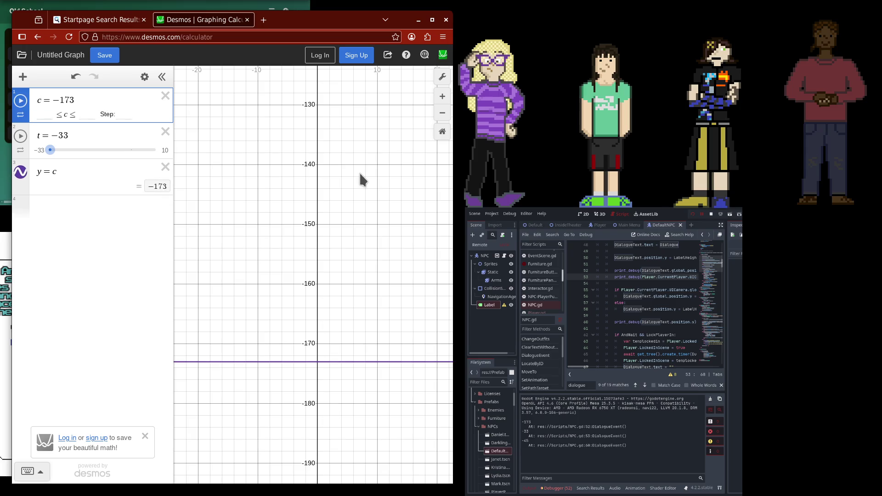
pyautogui.scroll(-2, 364, 277)
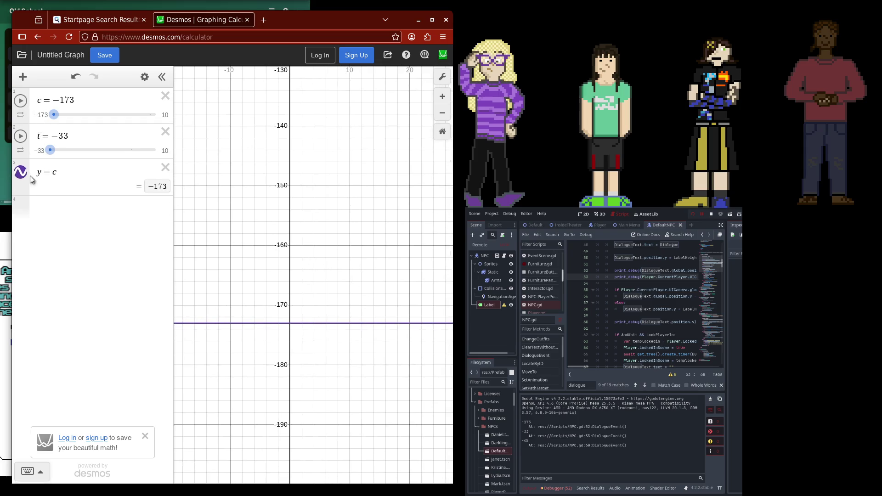
pyautogui.click(51, 207)
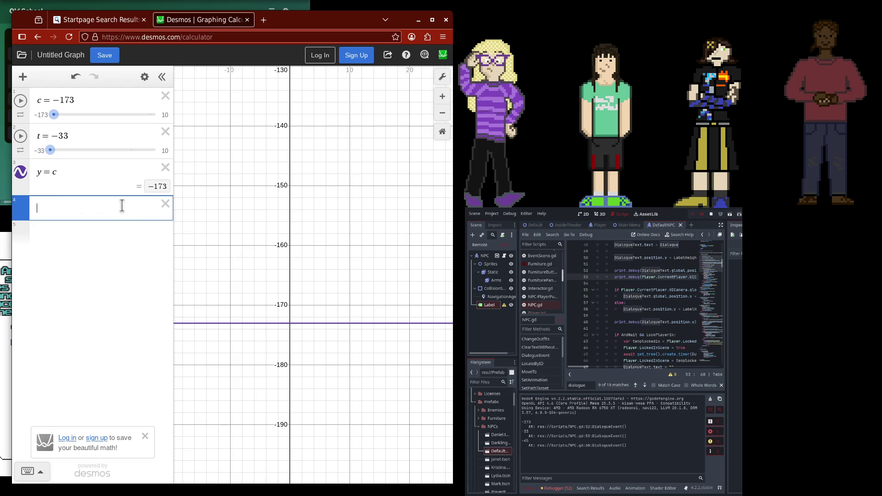
pyautogui.write('y=c-t')
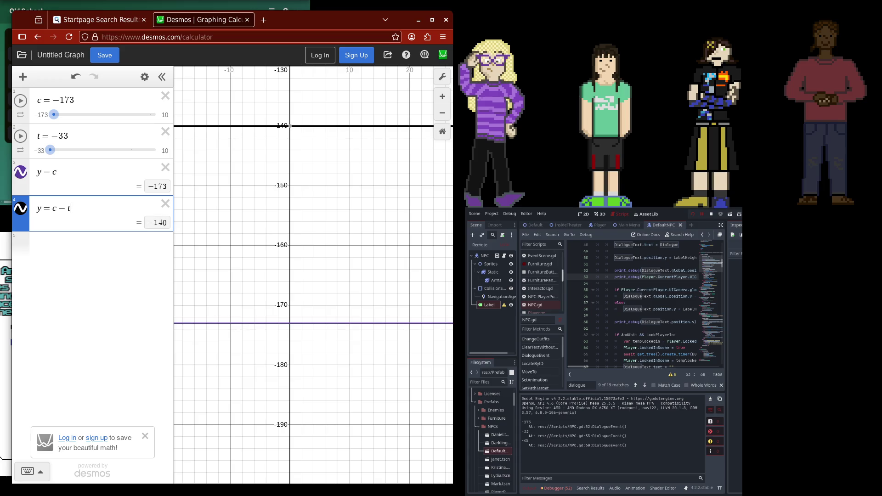
# Duplicate the camera position print_debug line in NPC.gd below itself
pyautogui.moveTo(582, 367); pyautogui.dragTo(592, 371)
pyautogui.hscroll(-2, 592, 370)
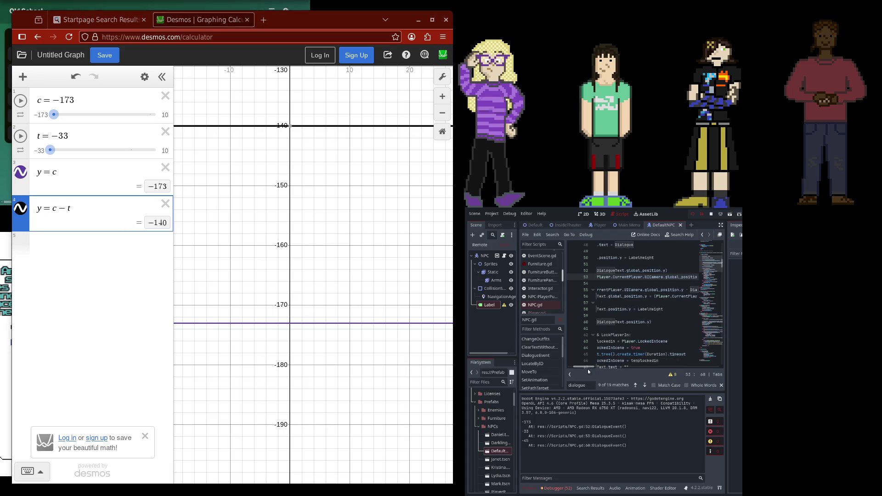
pyautogui.moveTo(593, 371)
pyautogui.mouseDown()
pyautogui.moveTo(583, 367)
pyautogui.moveTo(604, 359)
pyautogui.moveTo(592, 362)
pyautogui.mouseUp()
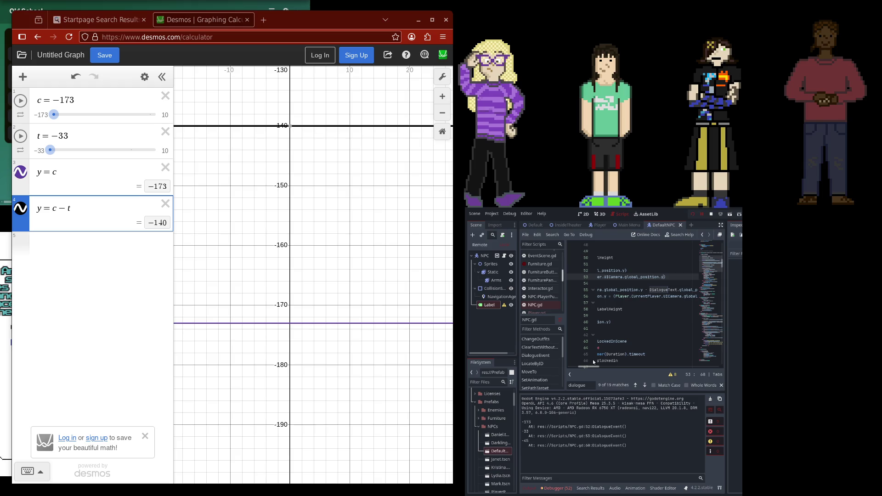
pyautogui.moveTo(593, 362); pyautogui.dragTo(580, 361)
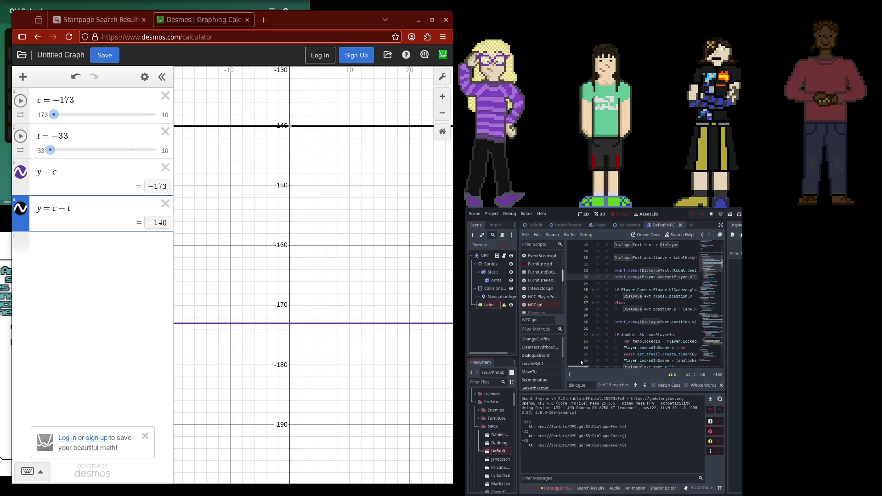
pyautogui.moveTo(581, 362)
pyautogui.mouseDown()
pyautogui.moveTo(588, 361)
pyautogui.moveTo(580, 362)
pyautogui.moveTo(585, 378)
pyautogui.moveTo(597, 371)
pyautogui.moveTo(585, 375)
pyautogui.moveTo(593, 379)
pyautogui.mouseUp()
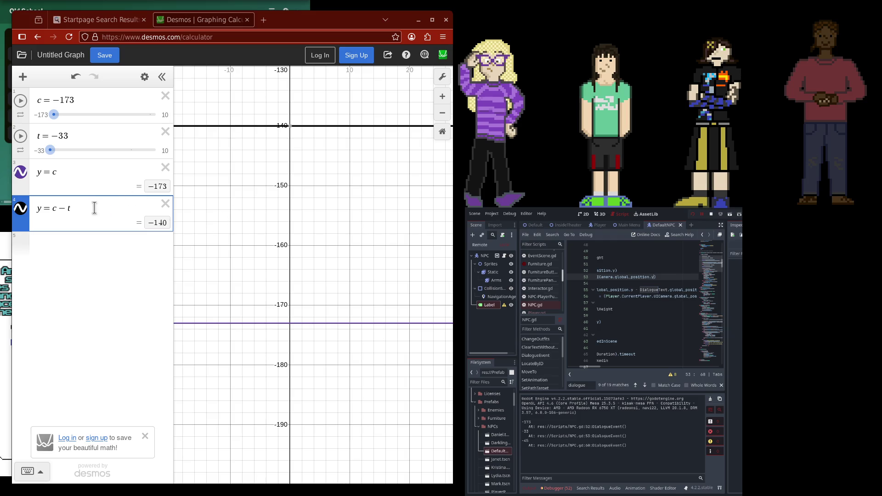
pyautogui.moveTo(590, 369)
pyautogui.mouseDown()
pyautogui.moveTo(602, 371)
pyautogui.moveTo(573, 371)
pyautogui.mouseUp()
pyautogui.moveTo(608, 273); pyautogui.dragTo(729, 276)
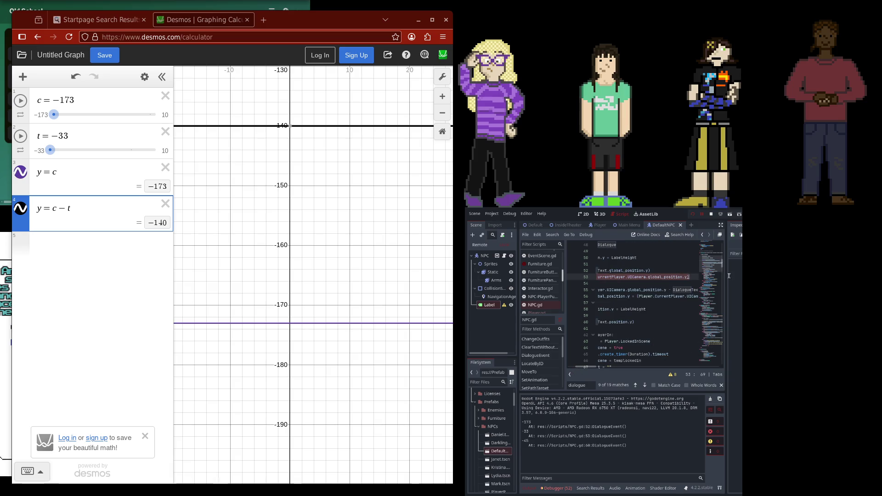
pyautogui.click(691, 276)
pyautogui.press('Return')
pyautogui.moveTo(594, 271); pyautogui.dragTo(701, 271)
pyautogui.hotkey('ctrl', 'c')
pyautogui.press('Return')
pyautogui.hotkey('ctrl', 'v')
# Change the duplicate to print DialogueText.size.y and check the Output log, which shows 56
pyautogui.doubleClick(652, 277)
pyautogui.write('size')
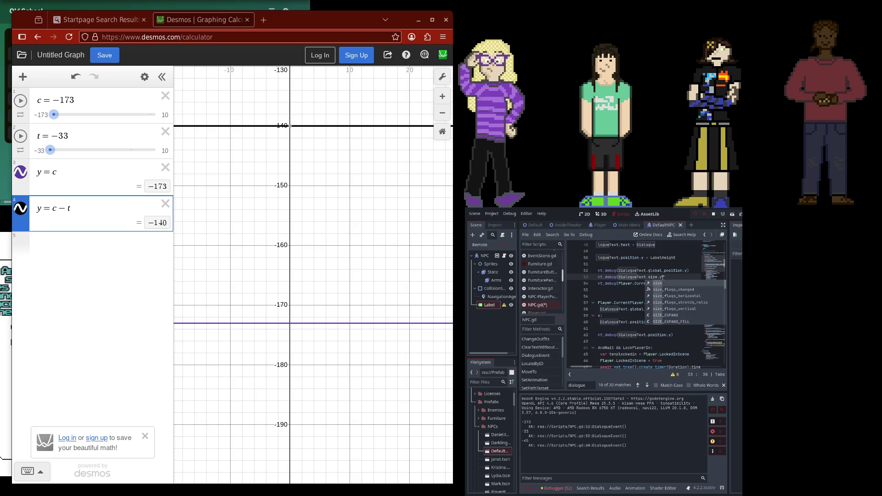
pyautogui.press('Escape')
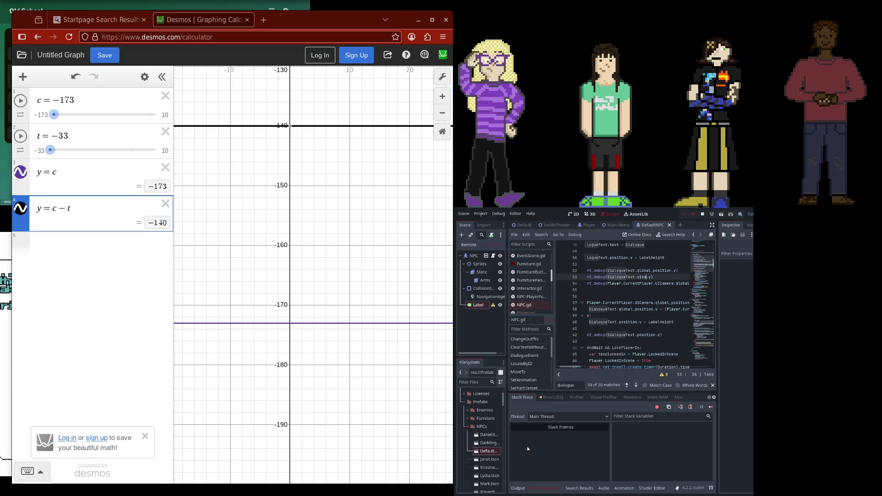
pyautogui.click(518, 488)
# Add a slider s = 56 and move it to second place in the list
pyautogui.click(118, 255)
pyautogui.write('s = 56')
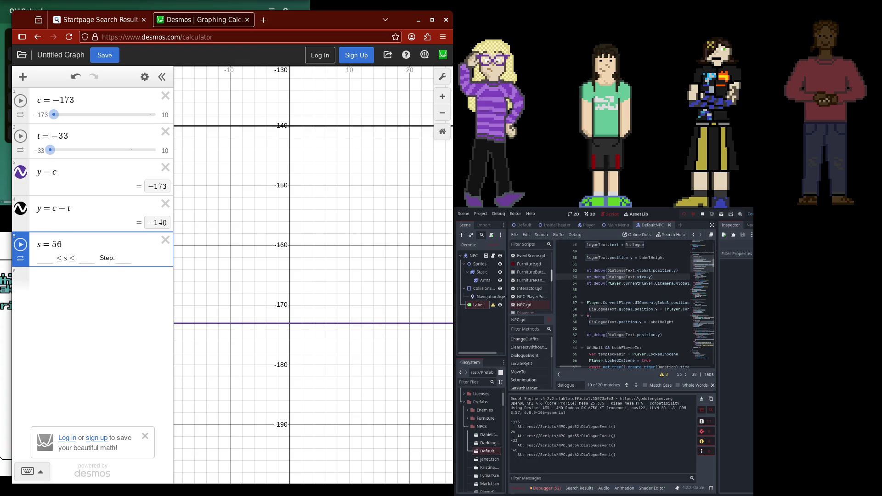
pyautogui.moveTo(17, 266); pyautogui.dragTo(16, 137)
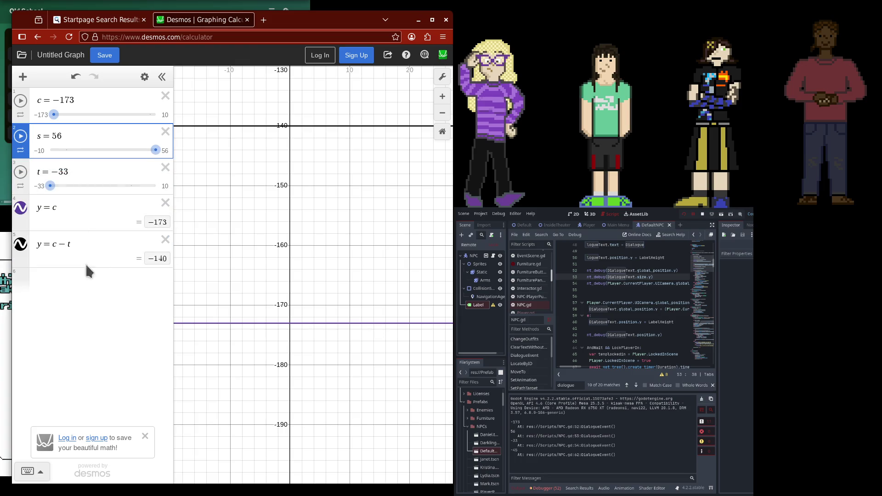
pyautogui.moveTo(577, 366); pyautogui.dragTo(595, 367)
# Extend y = c − t to y = c − t + s (−84) and pan the graph to that line
pyautogui.click(107, 245)
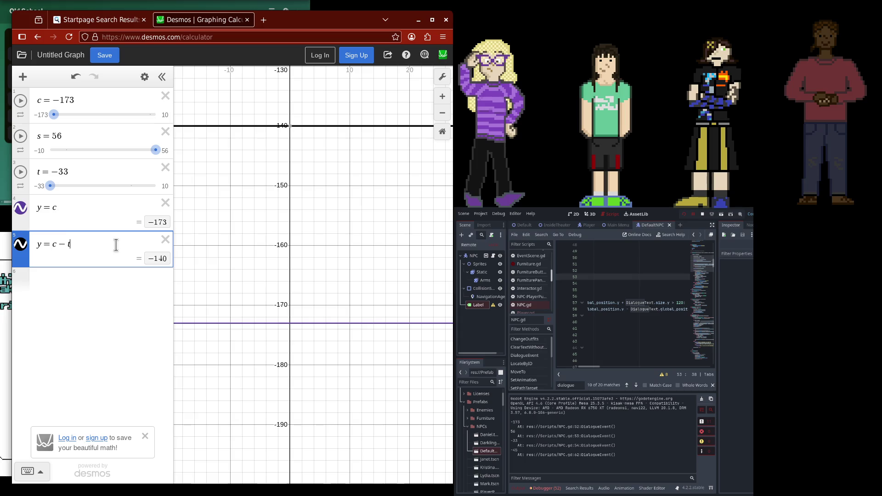
pyautogui.write(' +')
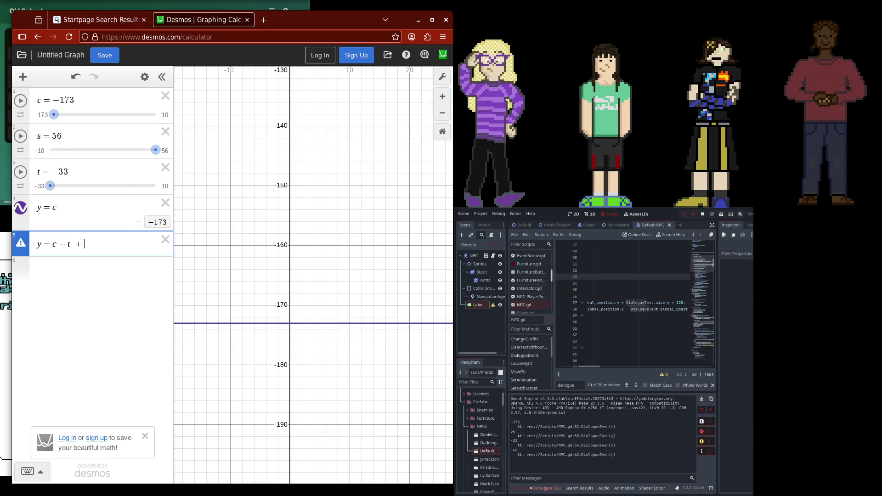
pyautogui.scroll(-3, 298, 197)
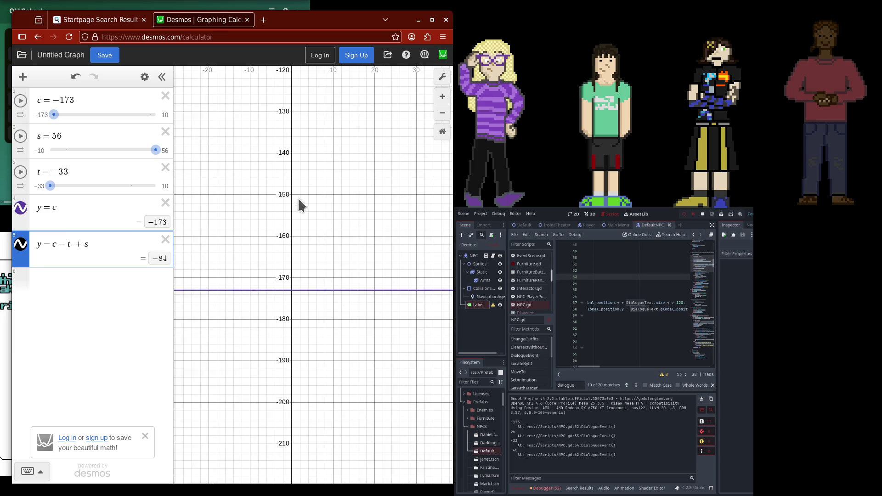
pyautogui.moveTo(301, 195); pyautogui.dragTo(307, 347)
pyautogui.moveTo(330, 230); pyautogui.dragTo(331, 335)
pyautogui.moveTo(320, 250); pyautogui.dragTo(315, 305)
pyautogui.moveTo(311, 270); pyautogui.dragTo(311, 329)
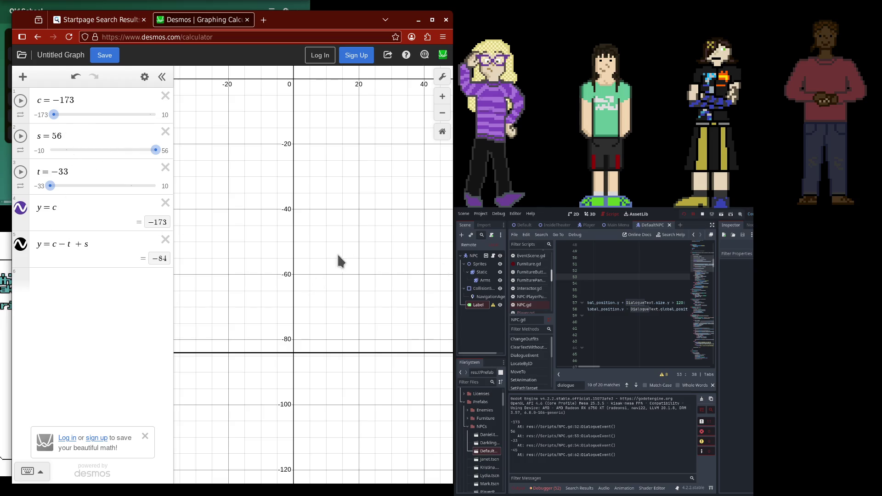
# Rewrite the offset expression as y = t − c + s
pyautogui.click(56, 244)
pyautogui.press('BackSpace')
pyautogui.write('t')
pyautogui.press('Right')
pyautogui.press('Right')
pyautogui.press('BackSpace')
pyautogui.write('c')
pyautogui.scroll(-10, 291, 275)
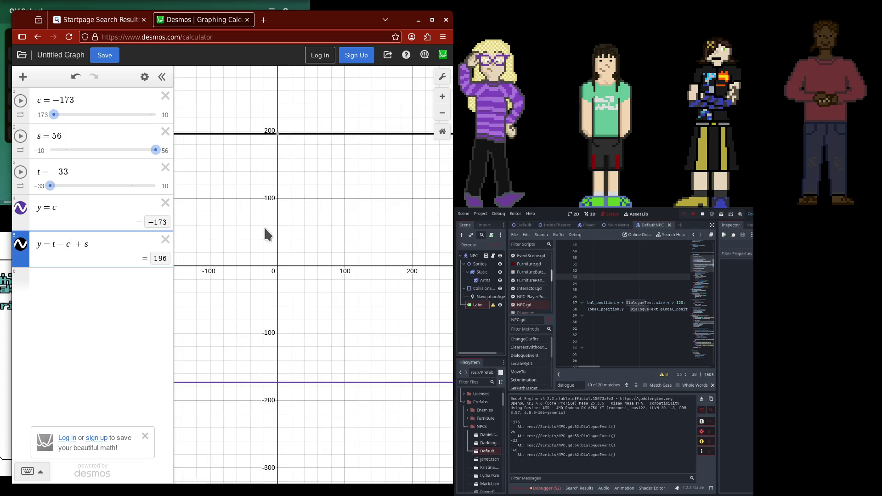
pyautogui.moveTo(294, 240)
pyautogui.mouseDown()
pyautogui.moveTo(323, 335)
pyautogui.moveTo(304, 382)
pyautogui.mouseUp()
pyautogui.scroll(3, 308, 354)
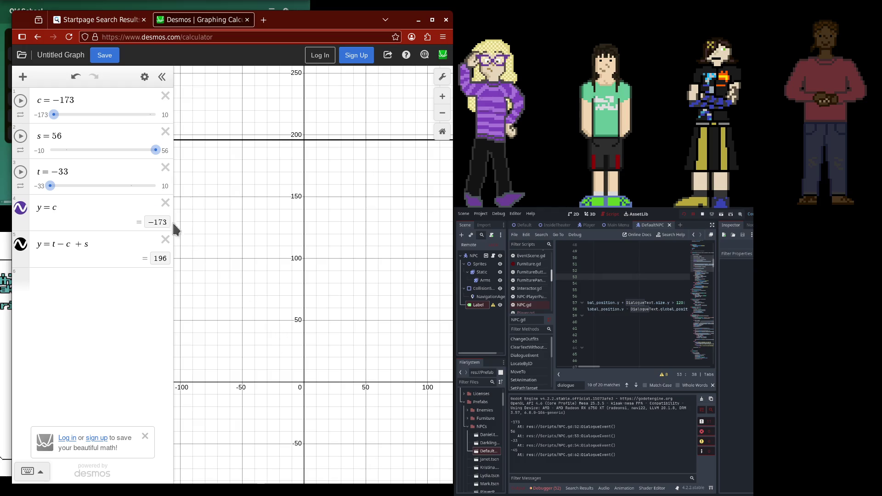
# Shift the values by 173: c to 0, s to 229, t to 140
pyautogui.doubleClick(56, 99)
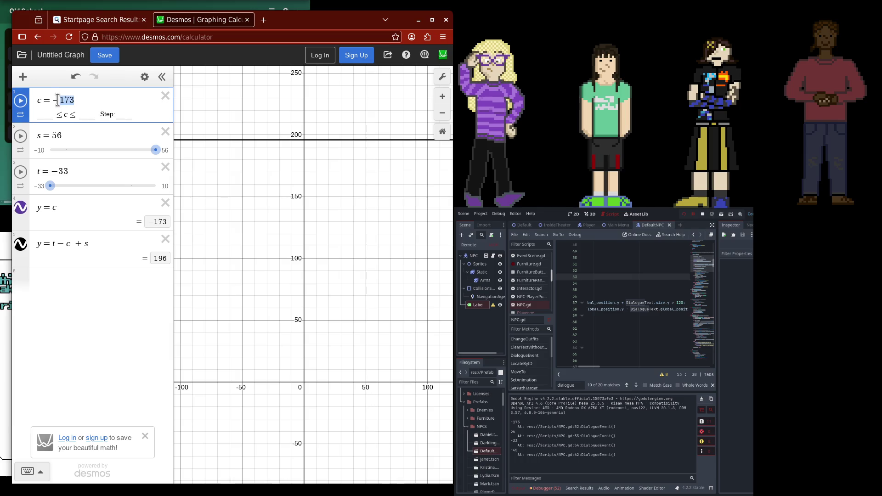
pyautogui.write('0')
pyautogui.click(112, 137)
pyautogui.write('+ 173')
pyautogui.moveTo(92, 137); pyautogui.dragTo(50, 140)
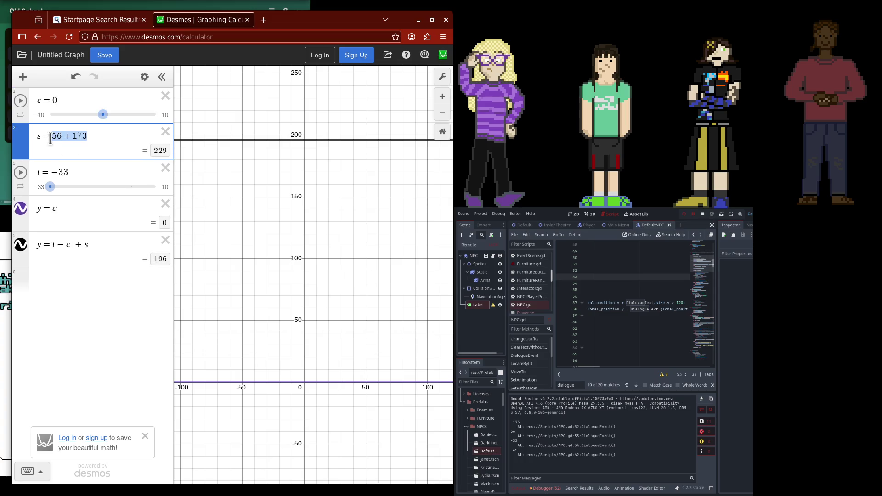
pyautogui.write('229')
pyautogui.click(92, 172)
pyautogui.write('+ 173')
pyautogui.moveTo(91, 172); pyautogui.dragTo(58, 173)
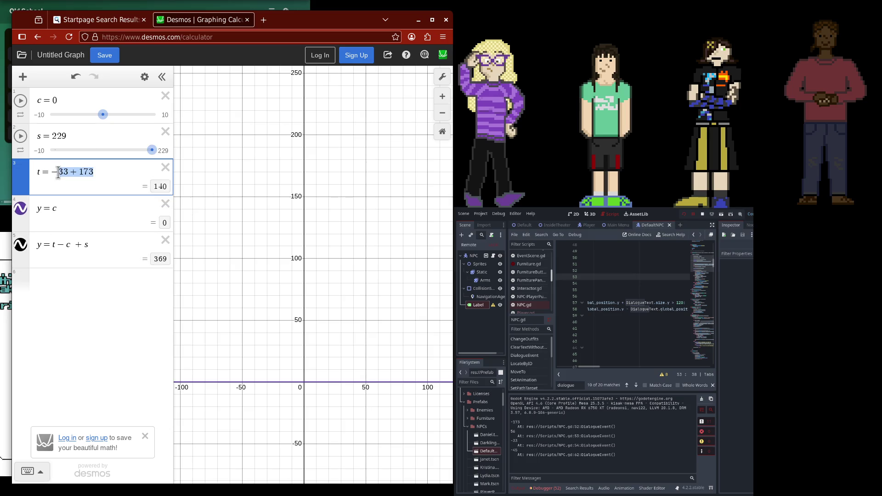
pyautogui.write('140')
# Undo the t and s edits, then redo s back to 56 + 173
pyautogui.scroll(-3, 243, 172)
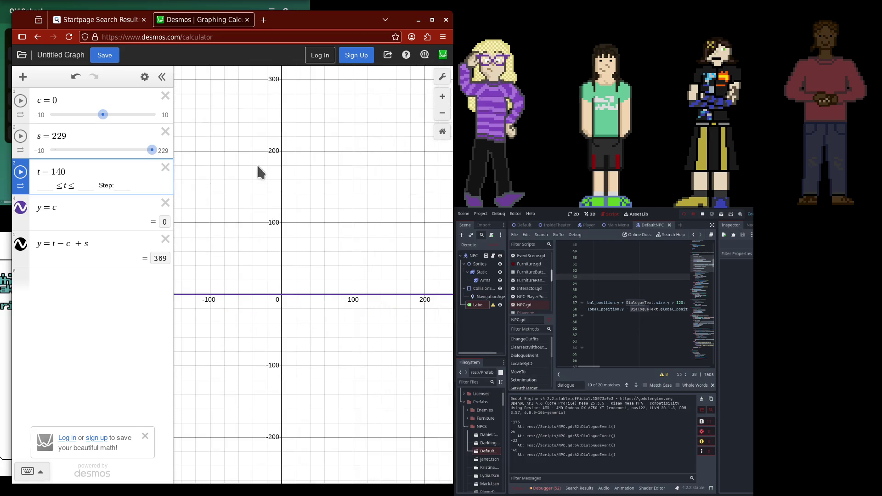
pyautogui.scroll(3, 301, 280)
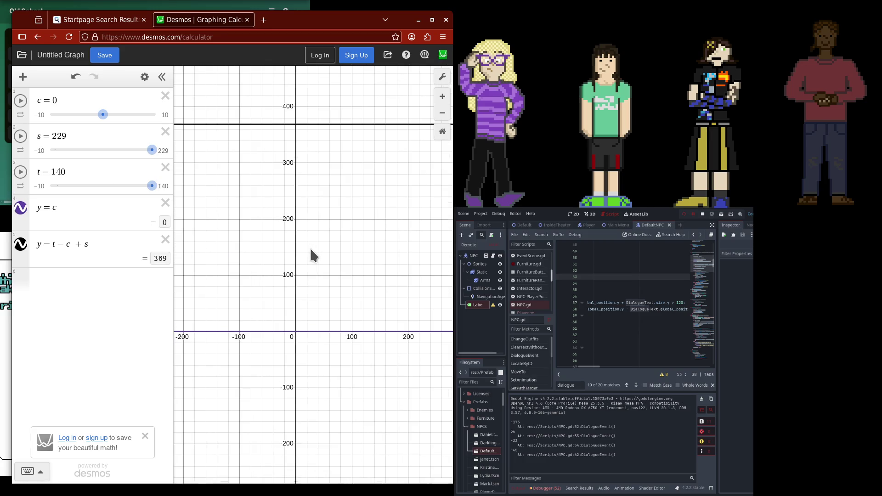
pyautogui.click(76, 78)
pyautogui.click(76, 78)
pyautogui.click(76, 78)
pyautogui.click(75, 78)
pyautogui.click(76, 78)
pyautogui.click(76, 78)
pyautogui.click(76, 78)
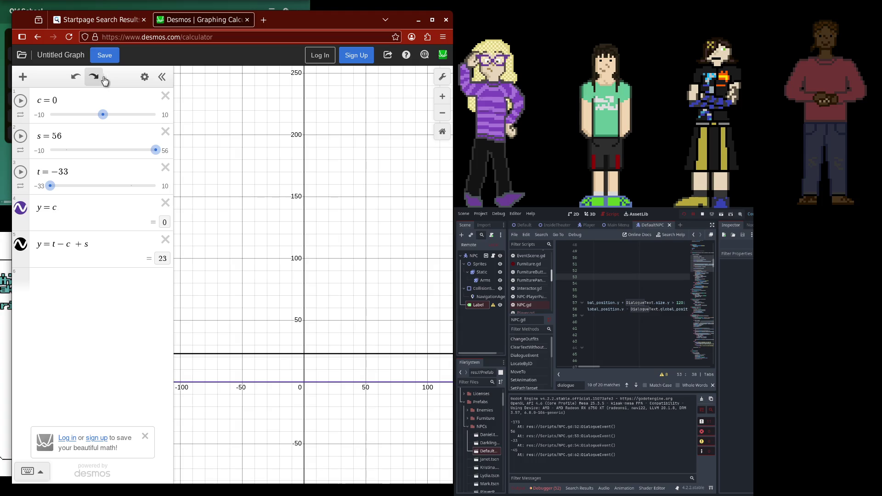
pyautogui.click(95, 78)
pyautogui.click(95, 77)
pyautogui.click(95, 77)
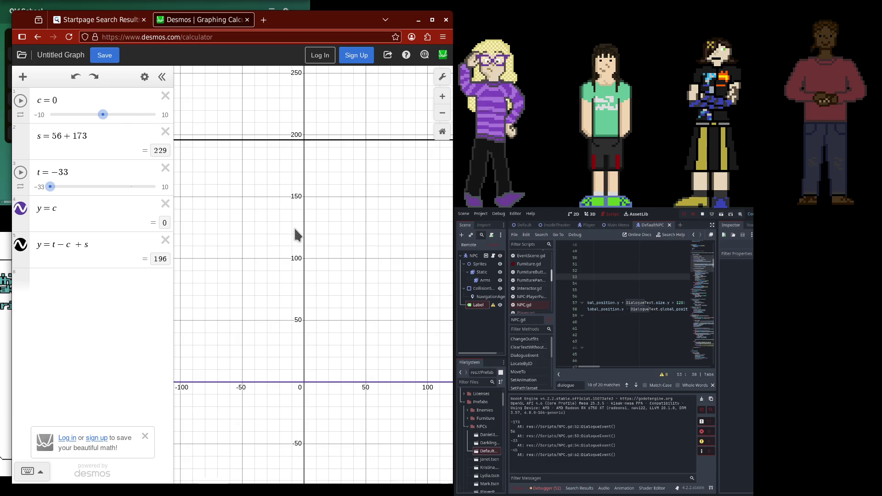
pyautogui.scroll(-3, 296, 243)
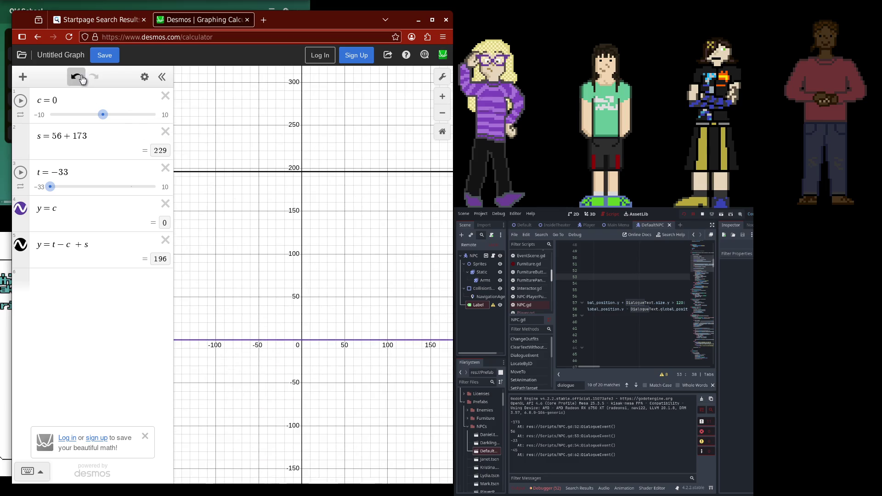
pyautogui.click(76, 77)
pyautogui.click(94, 77)
# Remove the + 173 from s, set c to −173, and pan to the −173 line
pyautogui.moveTo(104, 137); pyautogui.dragTo(62, 136)
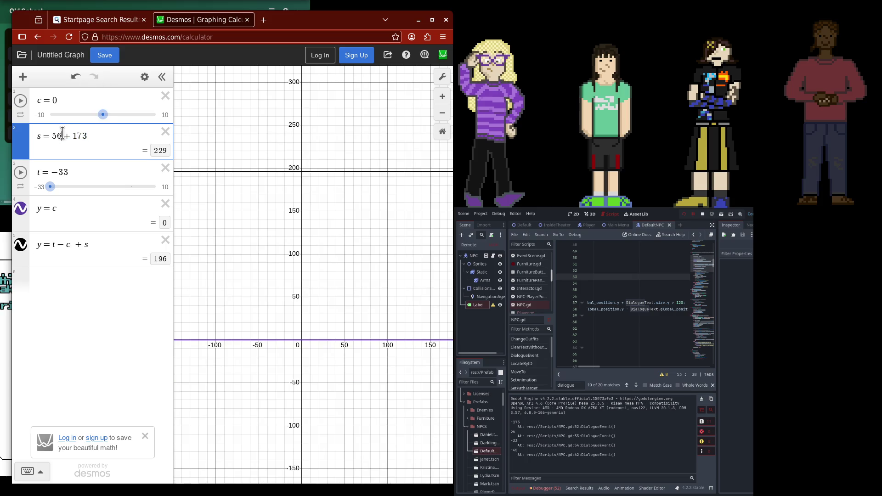
pyautogui.press('BackSpace')
pyautogui.click(105, 105)
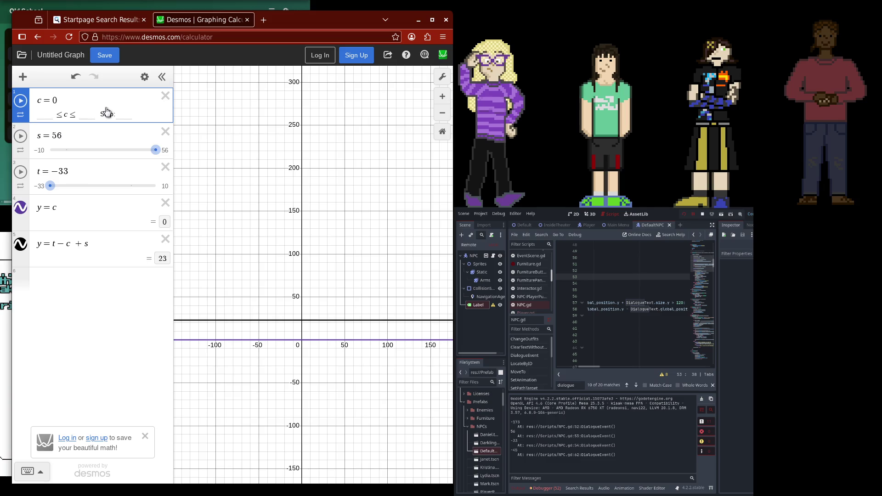
pyautogui.press('BackSpace')
pyautogui.write('-173')
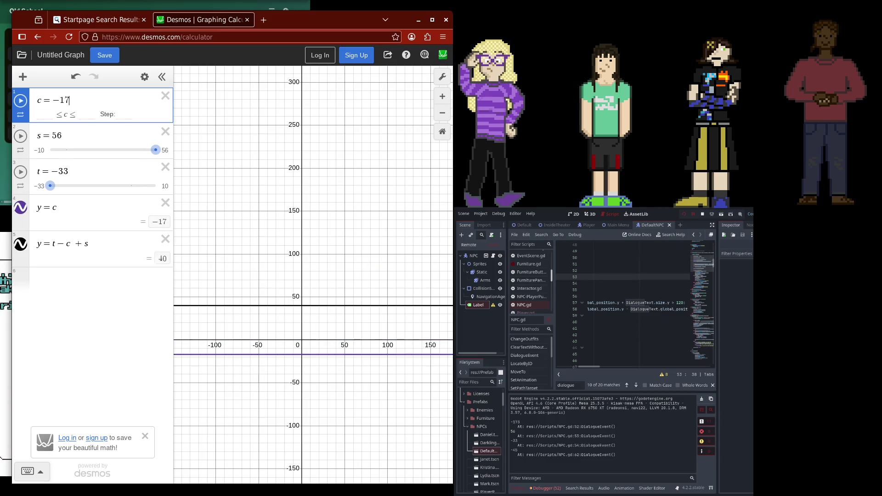
pyautogui.moveTo(270, 261); pyautogui.dragTo(301, 233)
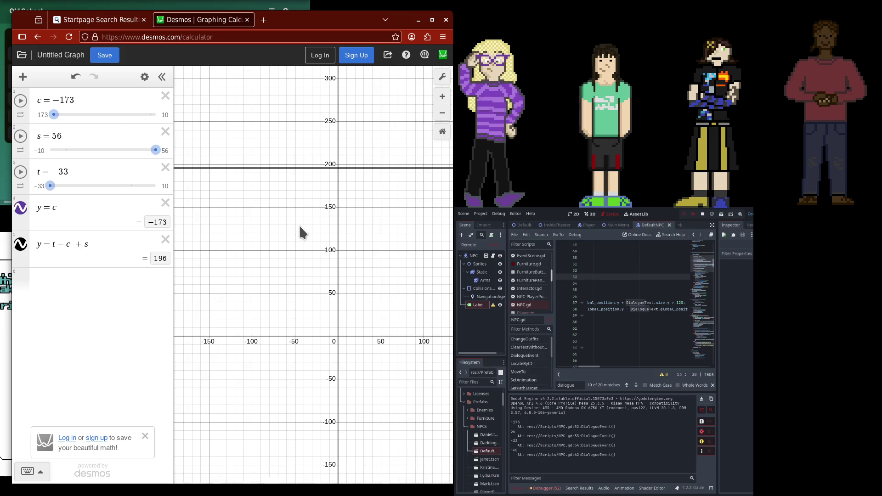
pyautogui.moveTo(281, 278); pyautogui.dragTo(307, 203)
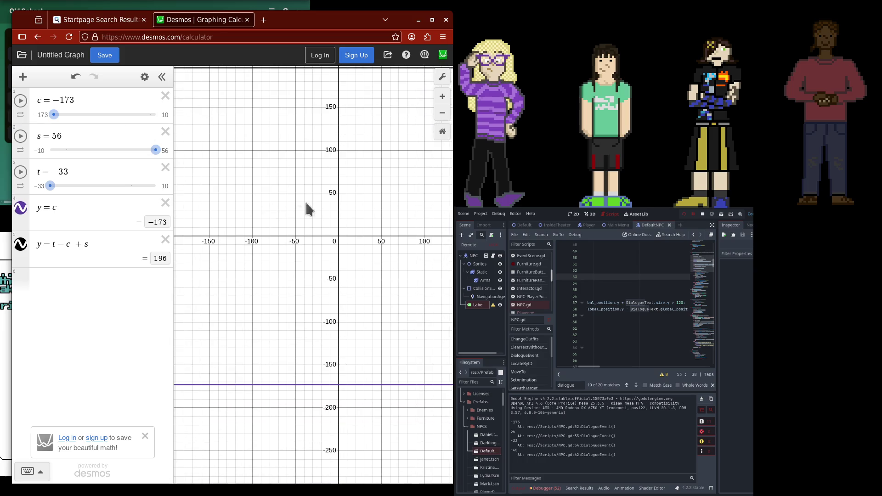
# Add a sixth expression c−(t−c+s), then drop the leading c and try a trailing −c
pyautogui.click(152, 292)
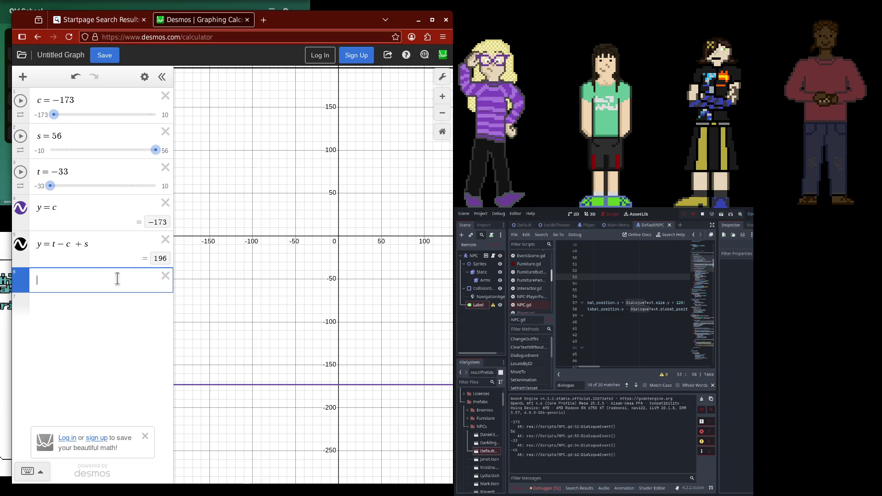
pyautogui.write('c')
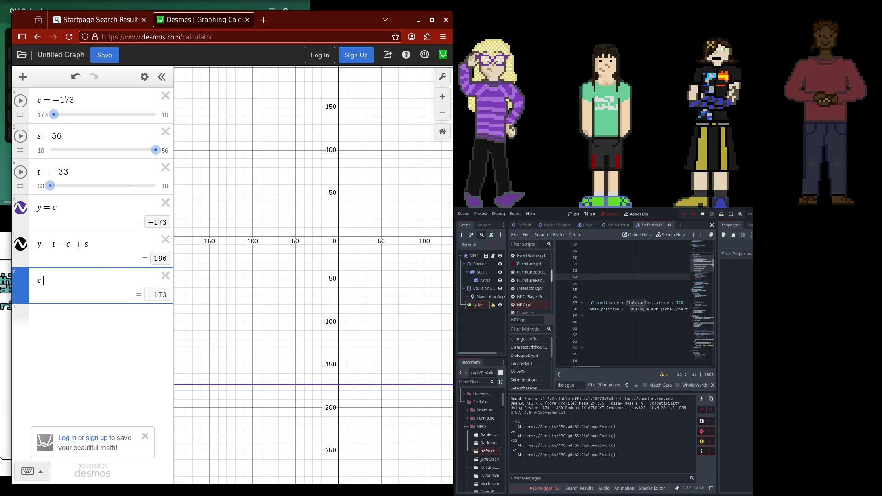
pyautogui.write('-(t-c+')
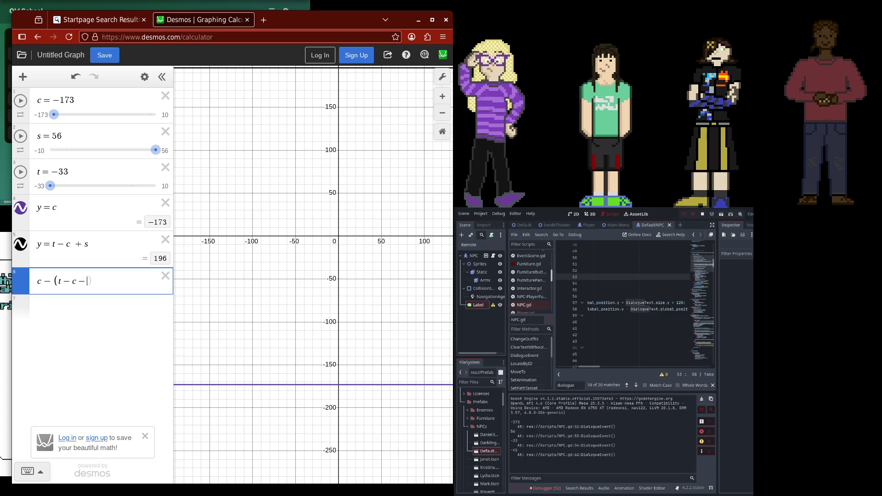
pyautogui.write('s)')
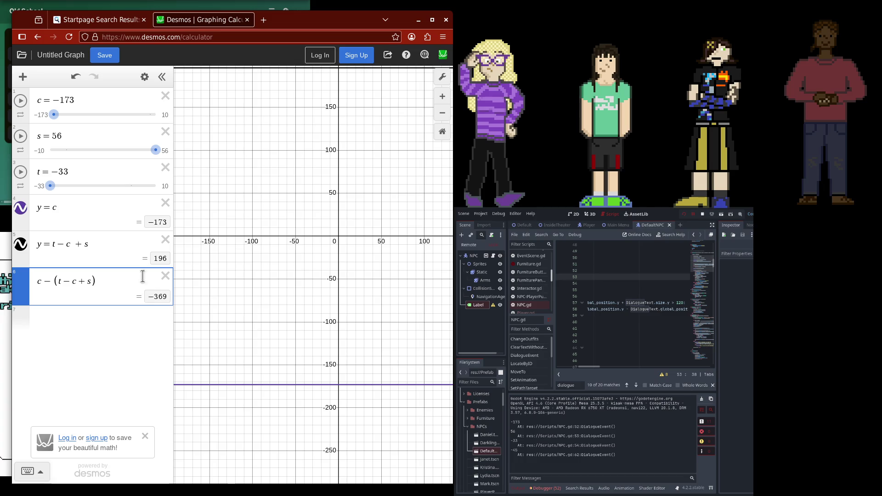
pyautogui.moveTo(307, 196)
pyautogui.mouseDown()
pyautogui.moveTo(345, 326)
pyautogui.moveTo(314, 166)
pyautogui.mouseUp()
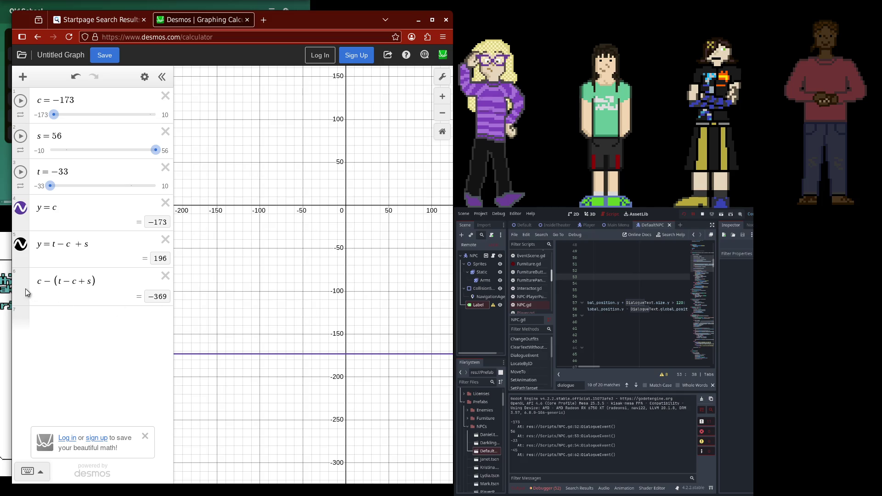
pyautogui.moveTo(596, 367); pyautogui.dragTo(575, 369)
pyautogui.moveTo(357, 227); pyautogui.dragTo(320, 284)
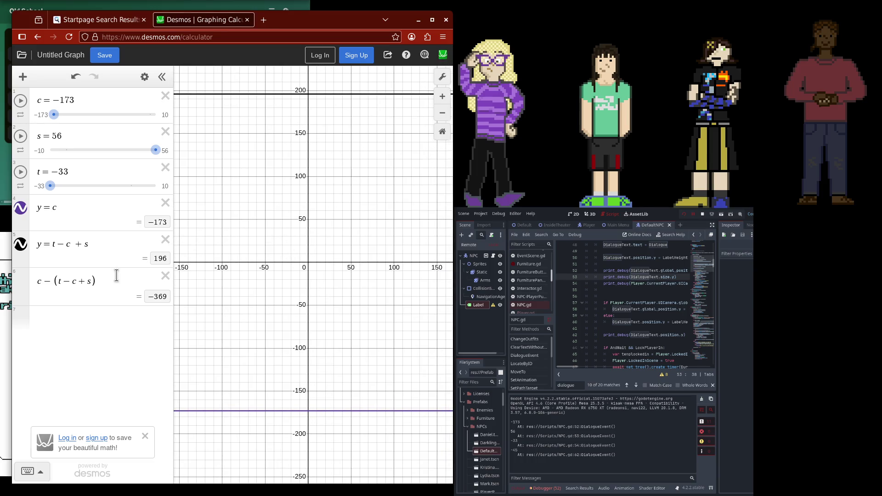
pyautogui.click(53, 281)
pyautogui.hotkey('shift', 'Home')
pyautogui.press('BackSpace')
pyautogui.click(123, 283)
pyautogui.write('-')
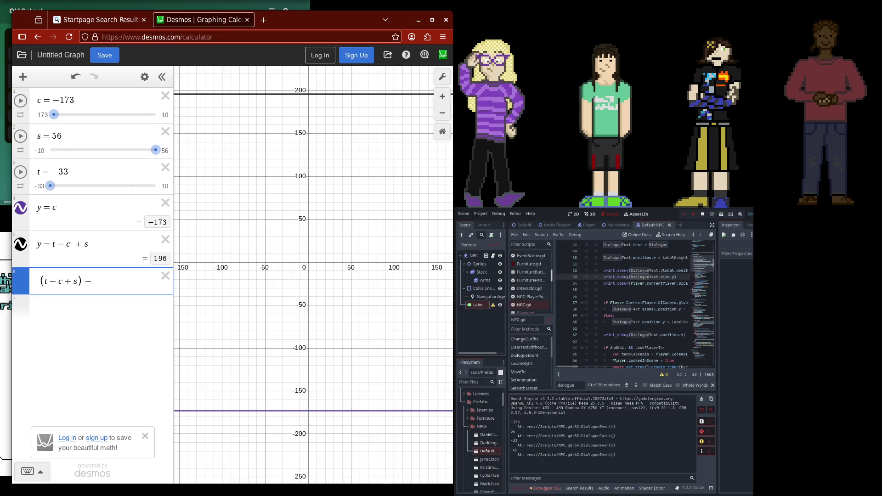
pyautogui.write('c')
pyautogui.moveTo(345, 181); pyautogui.dragTo(348, 205)
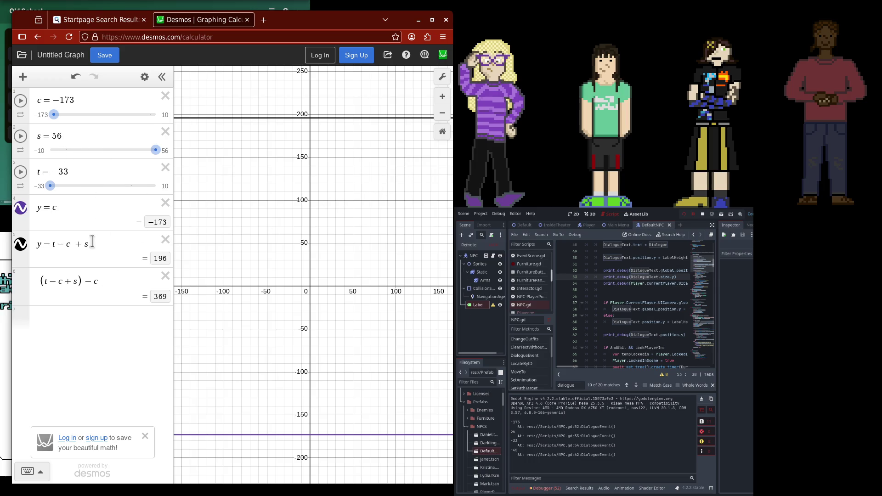
# Remove the trial −240 and −c terms and append −120, giving (t−c+s)−120 = 76
pyautogui.click(51, 244)
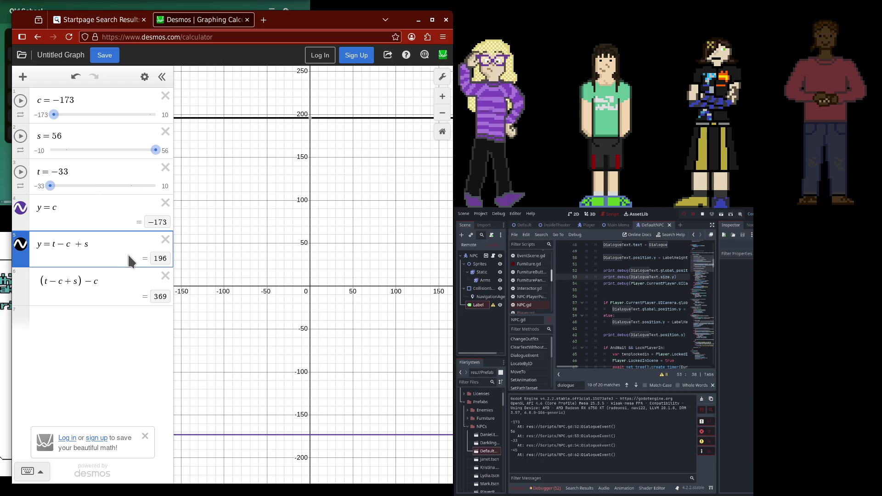
pyautogui.moveTo(569, 367); pyautogui.dragTo(609, 371)
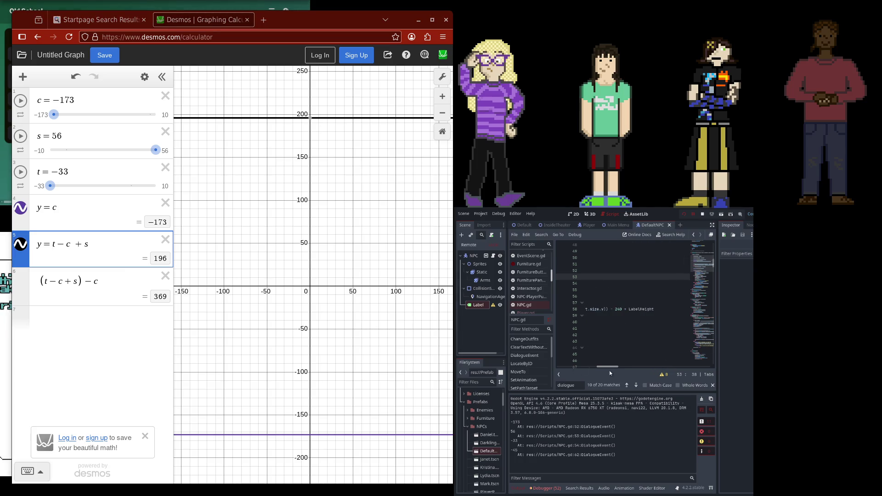
pyautogui.click(128, 293)
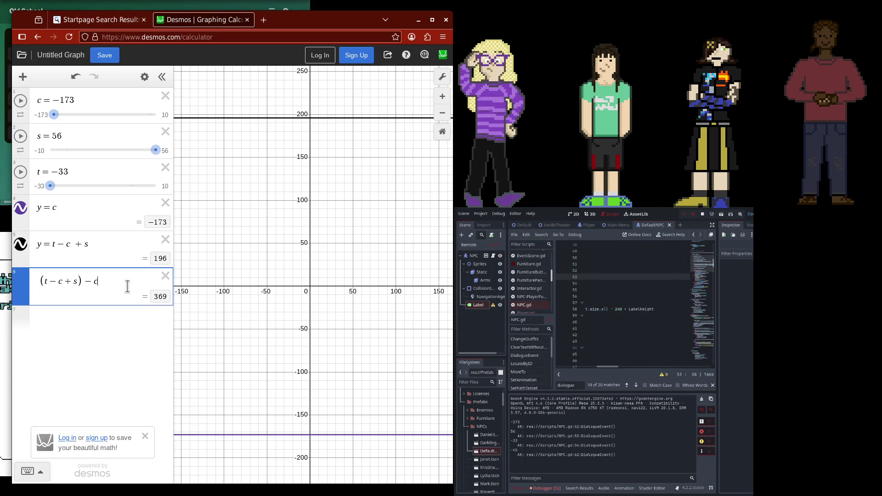
pyautogui.write('-240')
pyautogui.press('BackSpace')
pyautogui.press('BackSpace')
pyautogui.press('BackSpace')
pyautogui.click(73, 245)
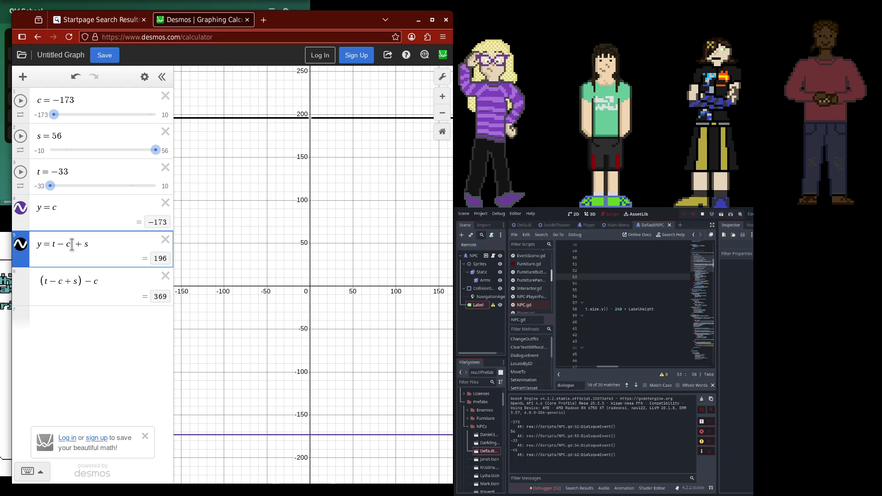
pyautogui.moveTo(82, 244); pyautogui.dragTo(91, 246)
pyautogui.moveTo(362, 298); pyautogui.dragTo(425, 299)
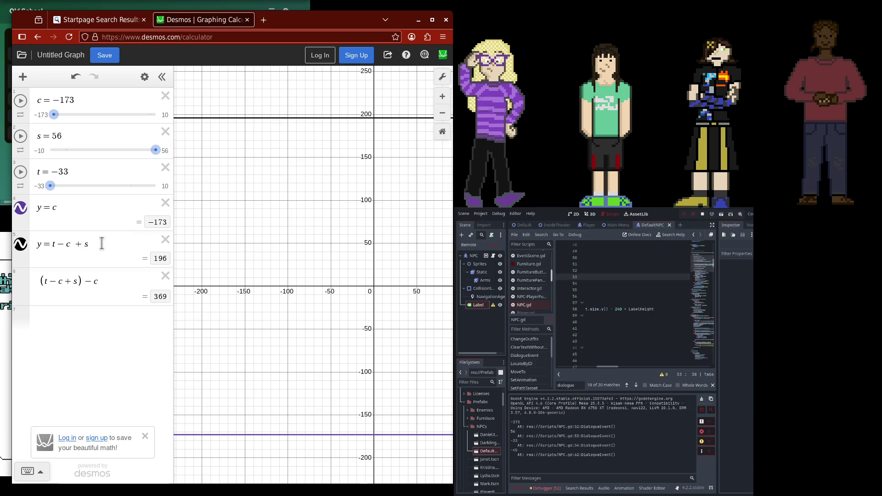
pyautogui.moveTo(179, 244)
pyautogui.mouseDown()
pyautogui.moveTo(298, 270)
pyautogui.moveTo(277, 274)
pyautogui.moveTo(327, 250)
pyautogui.moveTo(305, 247)
pyautogui.moveTo(348, 197)
pyautogui.mouseUp()
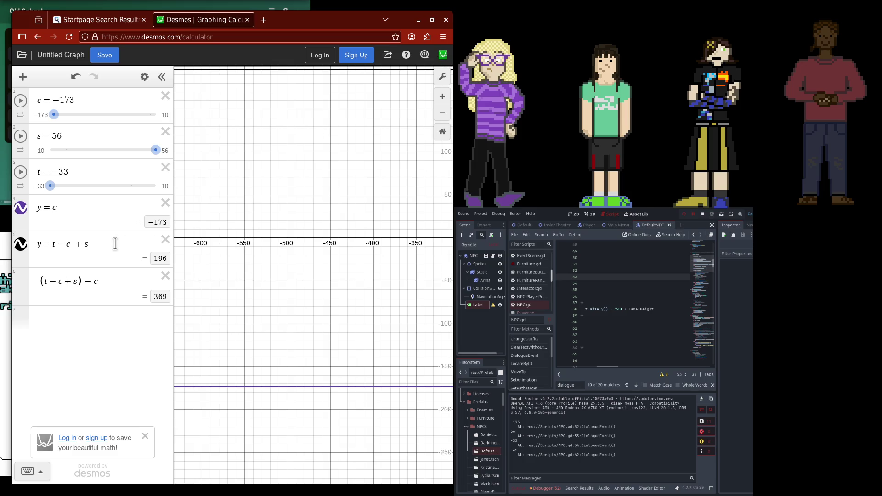
pyautogui.click(89, 282)
pyautogui.moveTo(86, 282); pyautogui.dragTo(113, 281)
pyautogui.press('BackSpace')
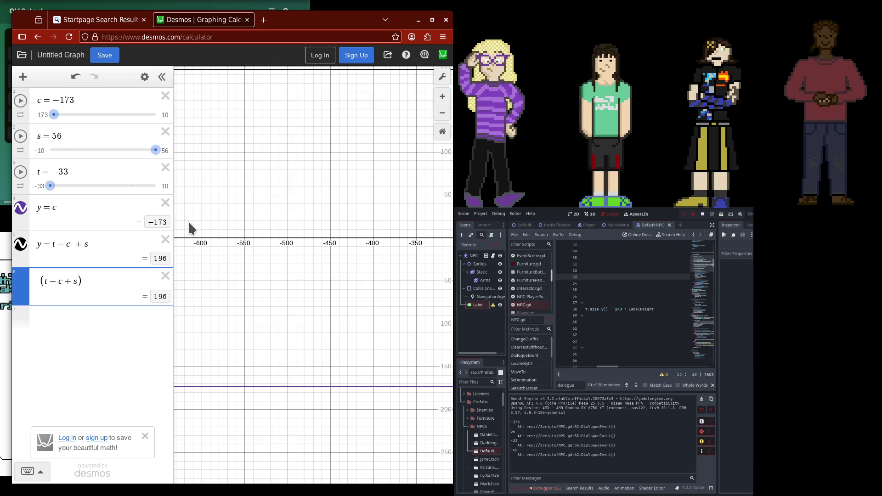
pyautogui.write('-120')
pyautogui.scroll(-3, 321, 280)
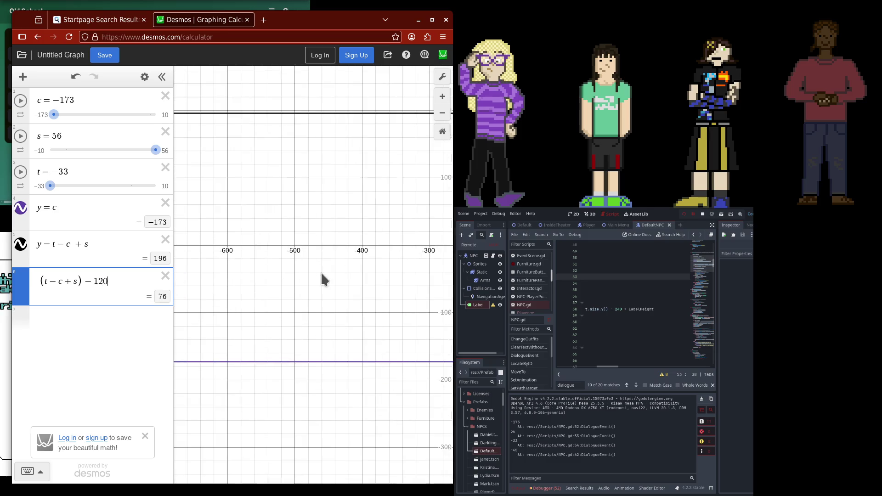
pyautogui.moveTo(281, 258)
pyautogui.mouseDown()
pyautogui.moveTo(424, 255)
pyautogui.moveTo(334, 250)
pyautogui.mouseUp()
pyautogui.scroll(3, 332, 250)
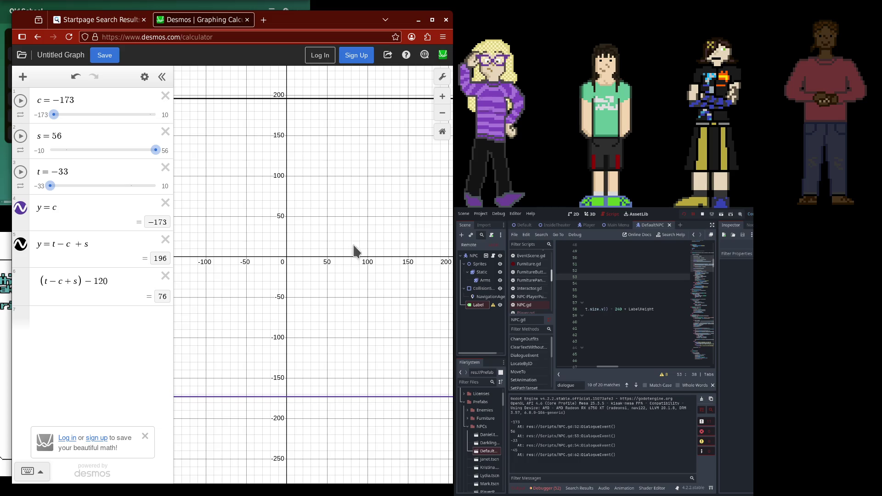
# Define h = −87 as a new expression and move it up to fourth place
pyautogui.click(112, 278)
pyautogui.click(109, 258)
pyautogui.click(119, 280)
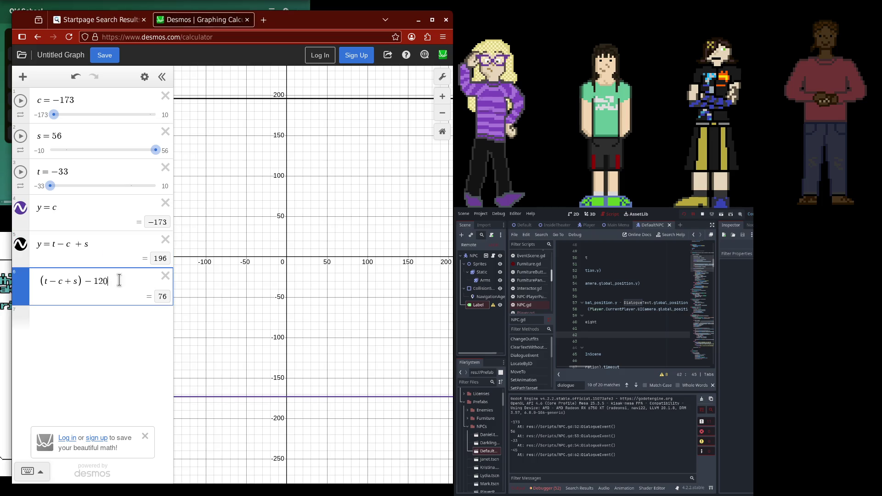
pyautogui.write('-87')
pyautogui.press('BackSpace')
pyautogui.press('BackSpace')
pyautogui.click(87, 315)
pyautogui.write('h-')
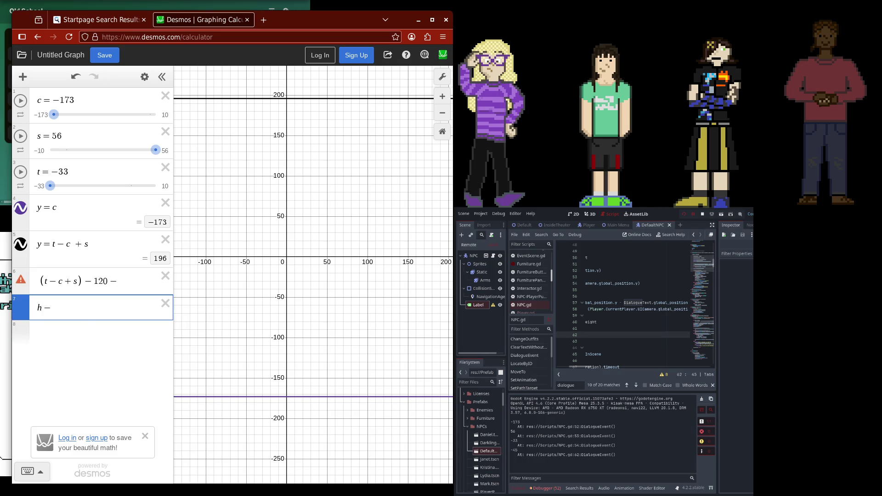
pyautogui.write('87')
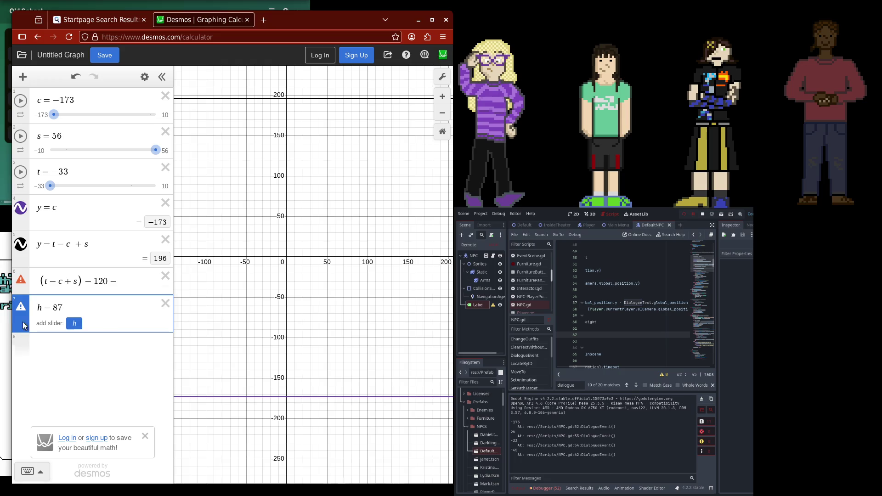
pyautogui.moveTo(24, 325); pyautogui.dragTo(24, 225)
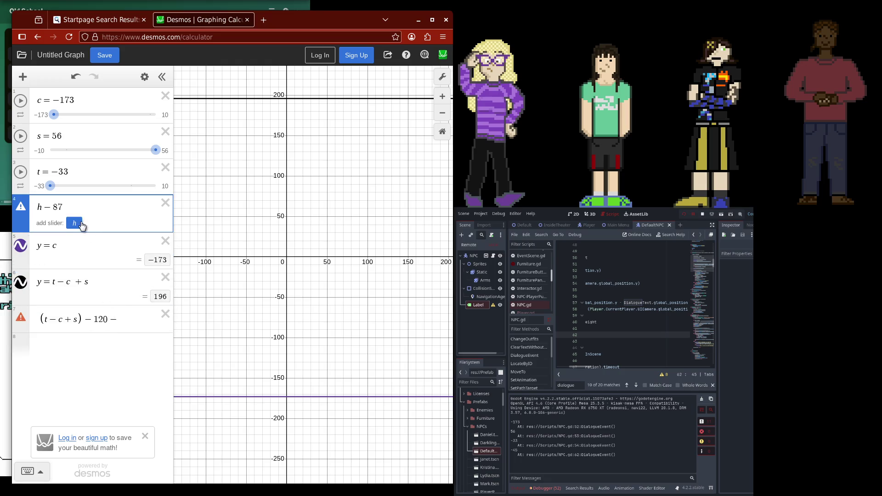
pyautogui.press('Left')
pyautogui.press('Left')
pyautogui.press('Left')
pyautogui.write('=')
# Append −h to the offset, rename y = t−c+s to a, and substitute a for (t−c+s)
pyautogui.click(128, 317)
pyautogui.write('h')
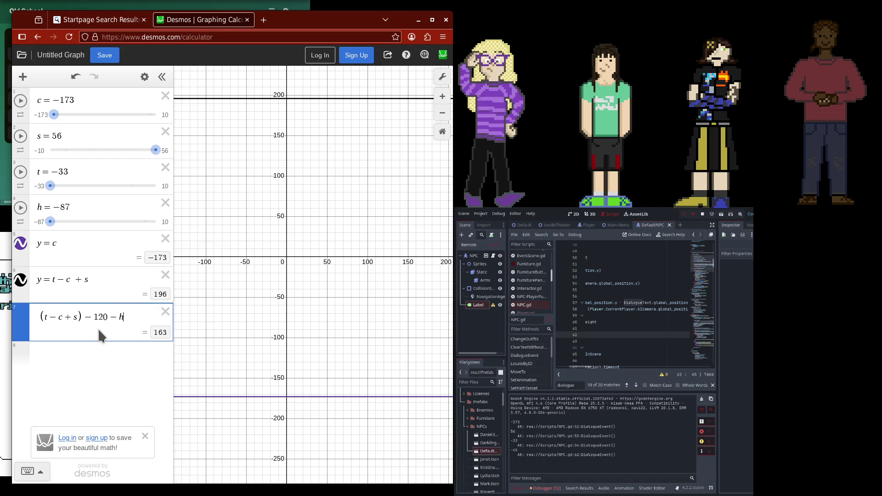
pyautogui.click(41, 281)
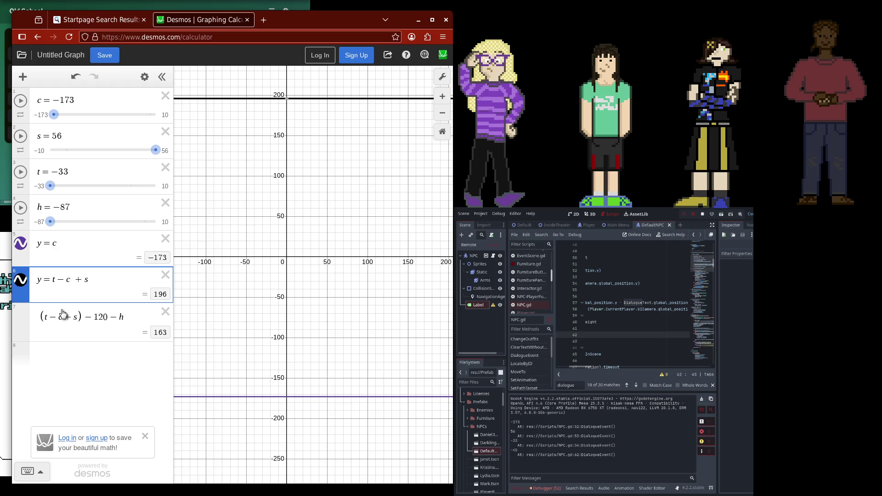
pyautogui.press('BackSpace')
pyautogui.write('a')
pyautogui.press('Down')
pyautogui.moveTo(81, 317); pyautogui.dragTo(15, 319)
pyautogui.write('a')
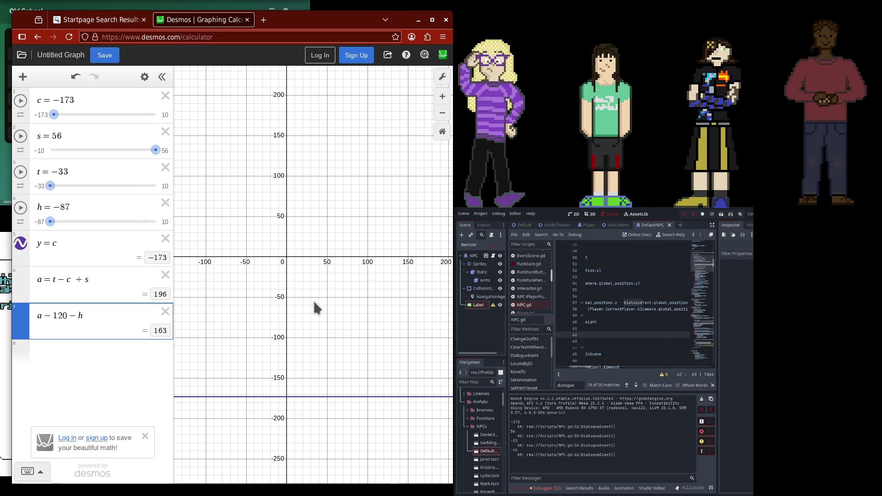
pyautogui.scroll(-1, 313, 299)
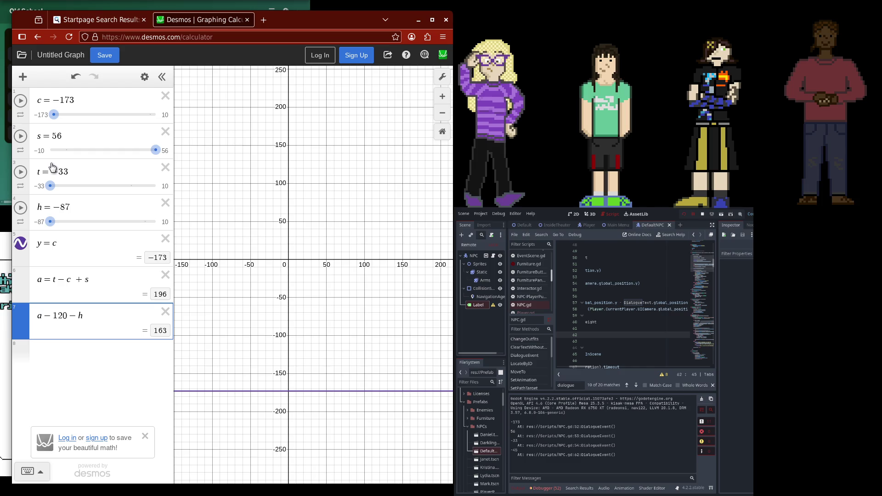
# Check where the y = c line sits, then put the caret at the start of a = t − c + s
pyautogui.scroll(-3, 272, 353)
pyautogui.moveTo(272, 352)
pyautogui.mouseDown()
pyautogui.moveTo(315, 423)
pyautogui.moveTo(317, 308)
pyautogui.moveTo(309, 335)
pyautogui.moveTo(293, 266)
pyautogui.moveTo(303, 322)
pyautogui.mouseUp()
pyautogui.scroll(2, 303, 329)
pyautogui.click(315, 334)
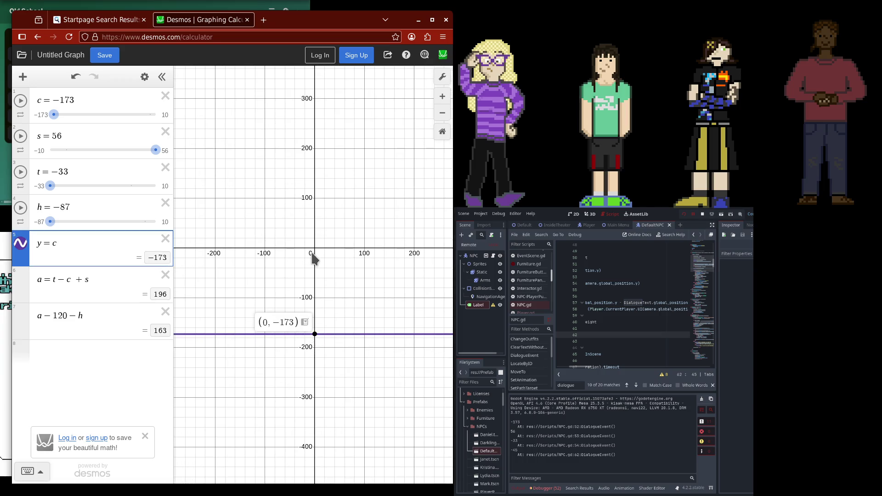
pyautogui.scroll(5, 311, 296)
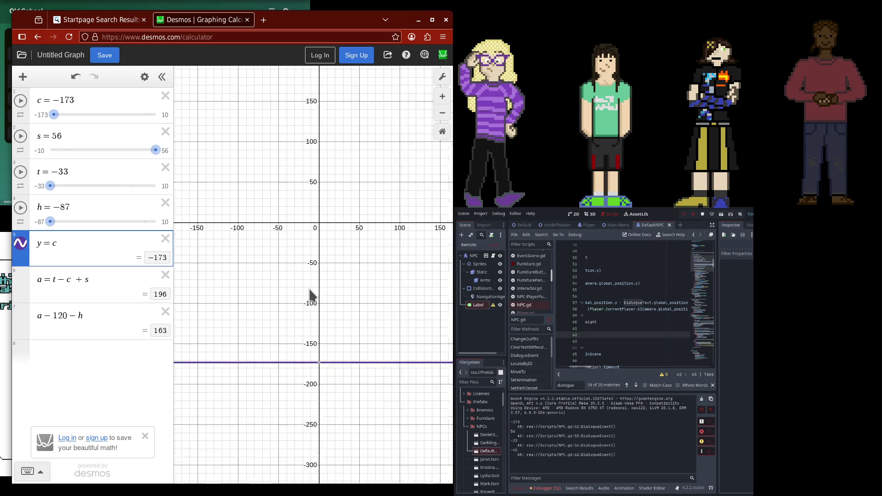
pyautogui.moveTo(315, 299); pyautogui.dragTo(290, 252)
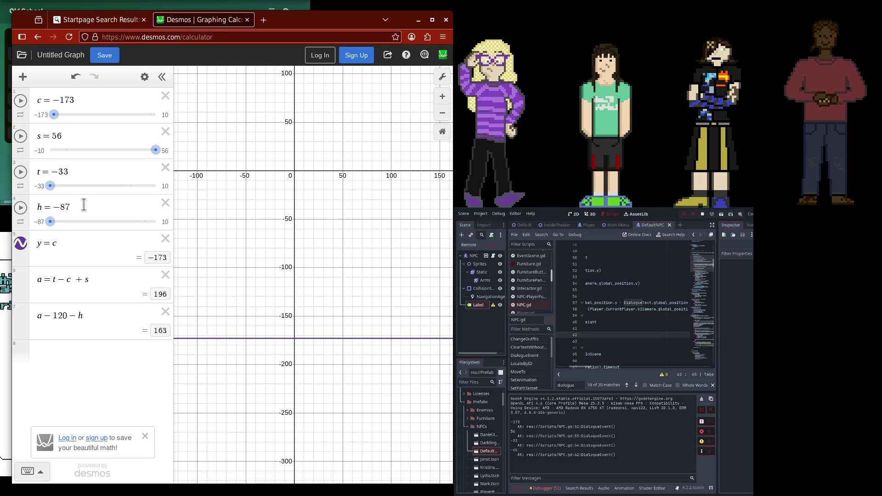
pyautogui.click(70, 279)
pyautogui.press('Home')
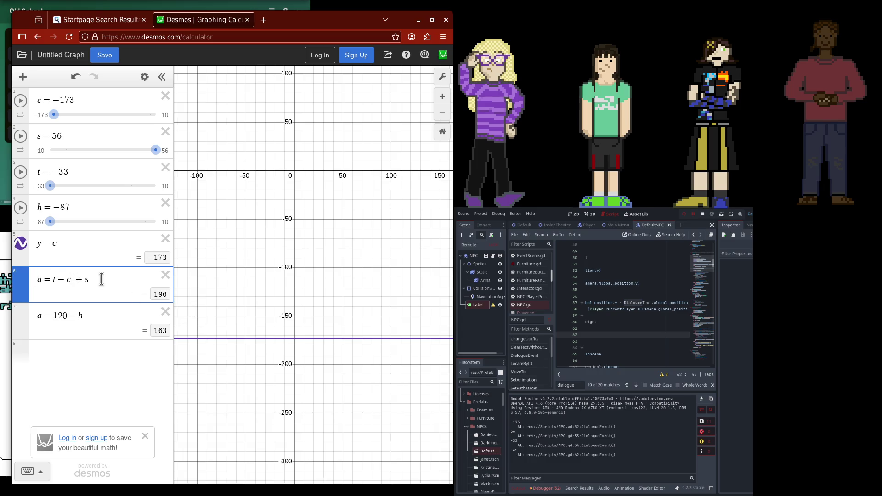
pyautogui.click(67, 350)
# Plot y = a above a − 120 − h and try rewriting a with a −c term
pyautogui.write('y=a')
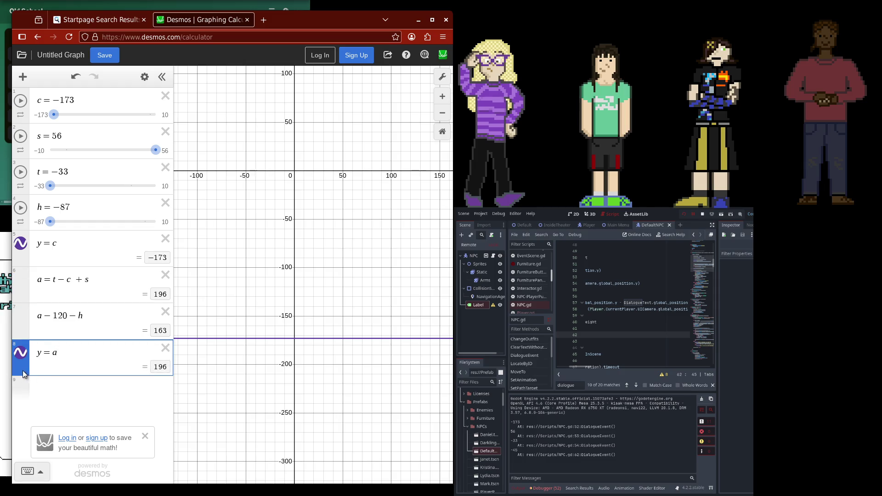
pyautogui.moveTo(23, 370); pyautogui.dragTo(23, 334)
pyautogui.click(69, 279)
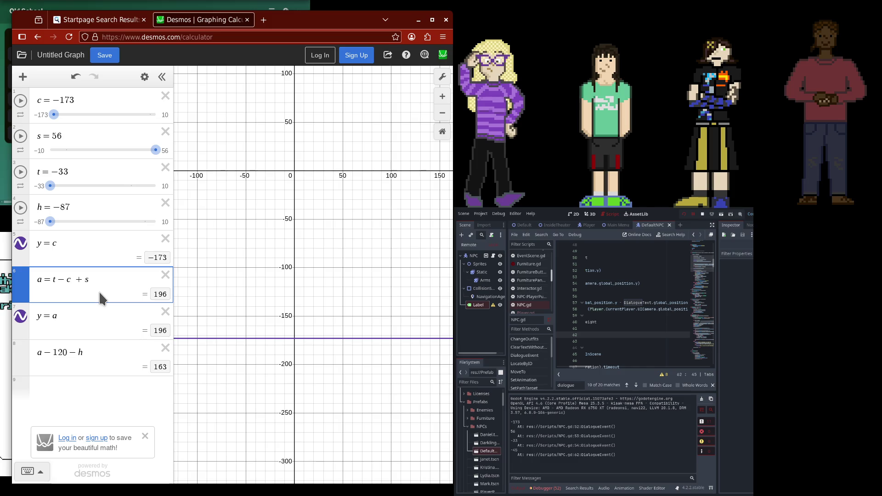
pyautogui.press('BackSpace')
pyautogui.press('BackSpace')
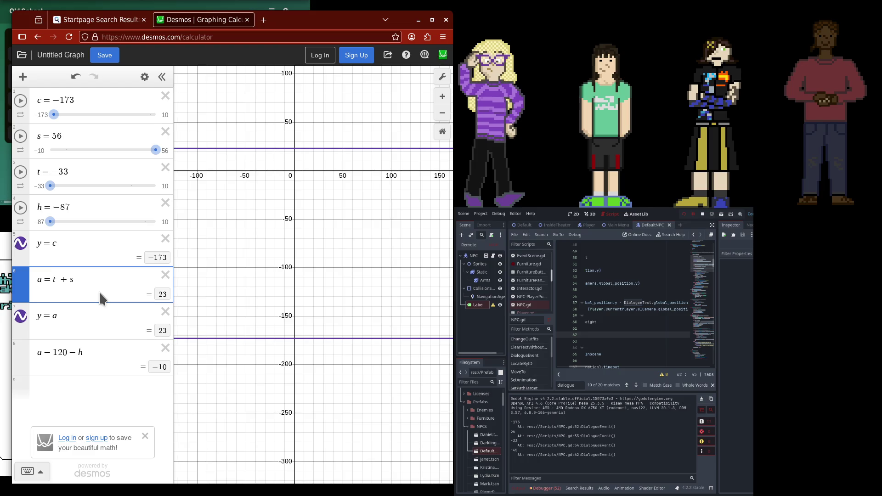
pyautogui.press('Left')
pyautogui.press('Left')
pyautogui.press('Right')
pyautogui.press('BackSpace')
pyautogui.write('(')
pyautogui.write('-c')
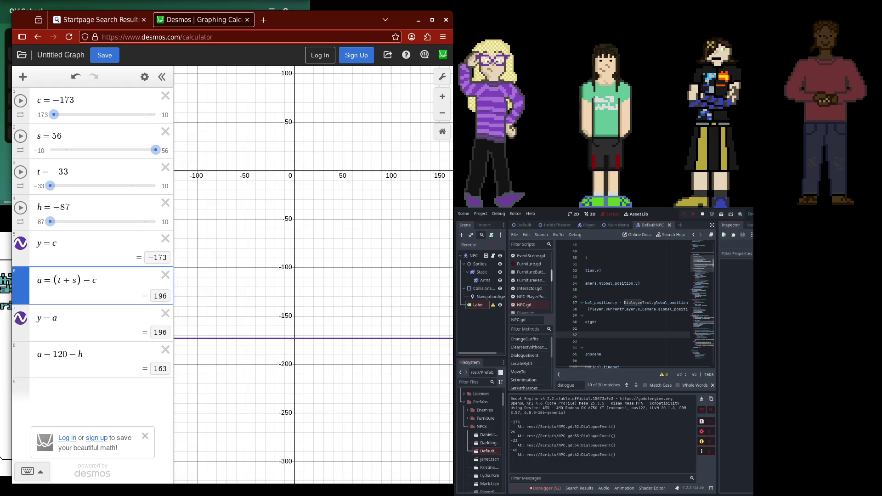
pyautogui.press('BackSpace')
pyautogui.press('BackSpace')
pyautogui.write('-c')
pyautogui.scroll(-5, 319, 281)
pyautogui.click(306, 328)
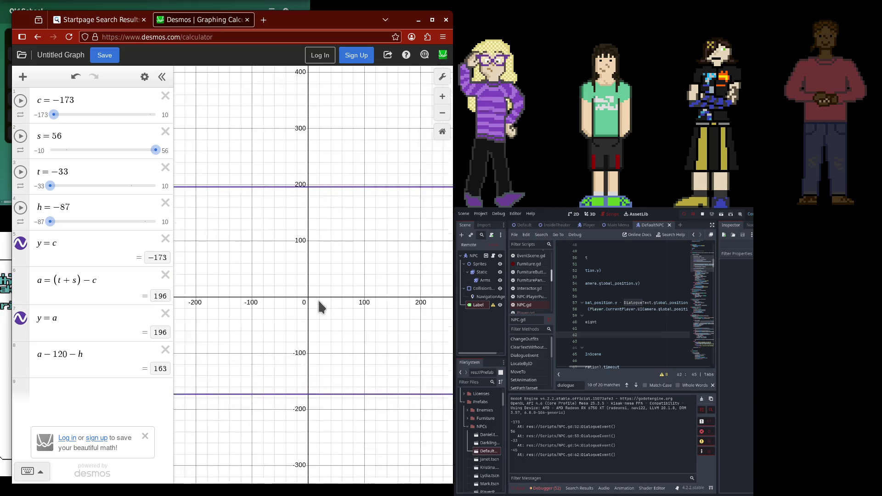
pyautogui.scroll(1, 317, 299)
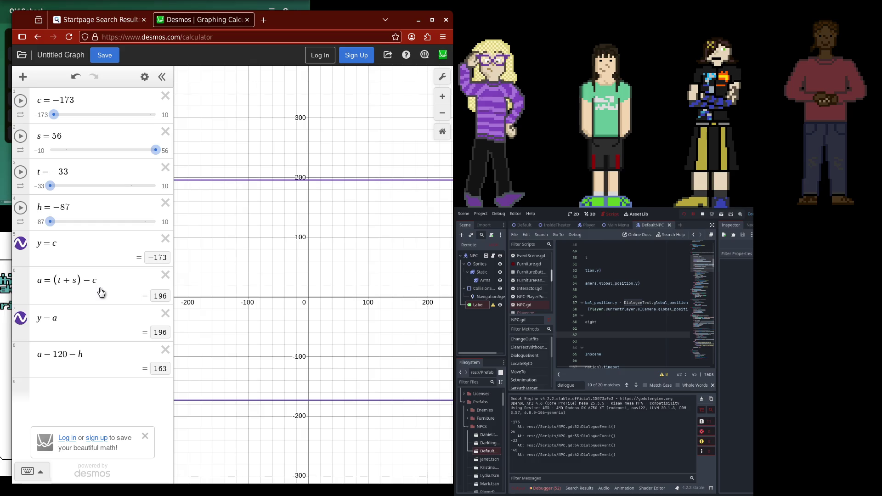
# Change a to (t + s) + c, so it evaluates to −150
pyautogui.click(94, 277)
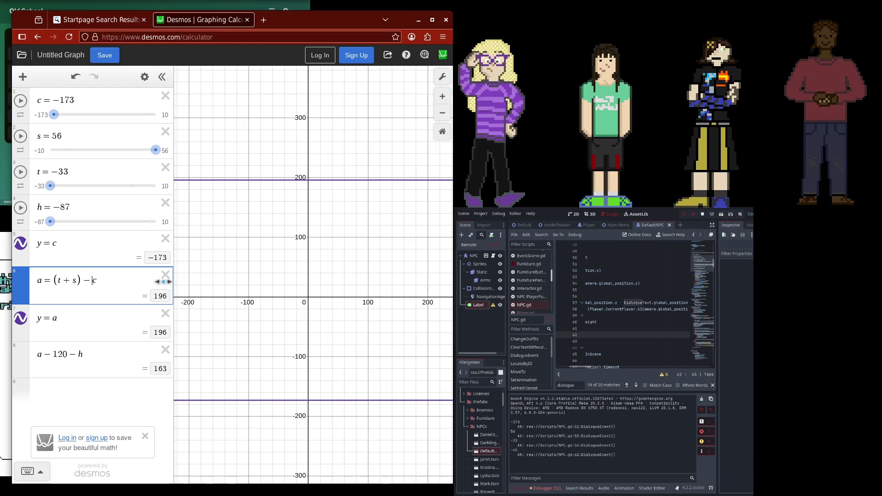
pyautogui.press('BackSpace')
pyautogui.press('BackSpace')
pyautogui.scroll(-2, 272, 329)
pyautogui.scroll(3, 301, 355)
pyautogui.moveTo(301, 354)
pyautogui.mouseDown()
pyautogui.moveTo(309, 339)
pyautogui.moveTo(294, 294)
pyautogui.mouseUp()
pyautogui.click(126, 281)
pyautogui.write('+ c')
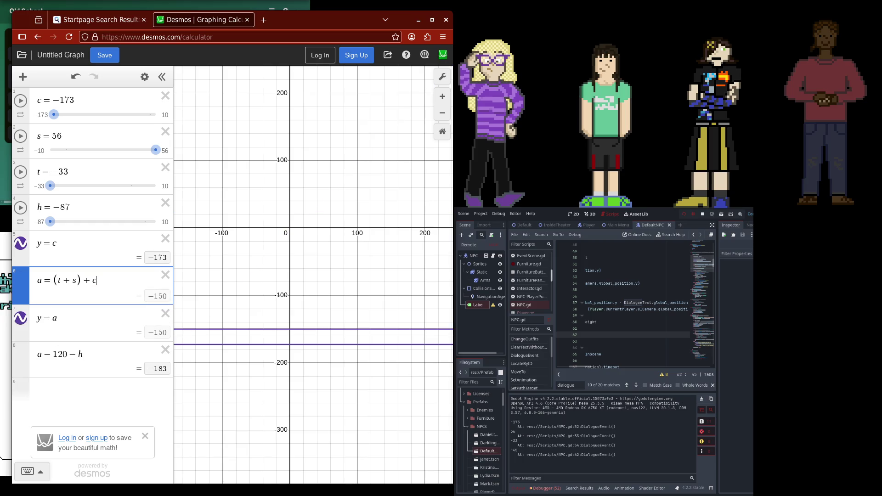
pyautogui.scroll(2, 303, 339)
pyautogui.scroll(2, 301, 339)
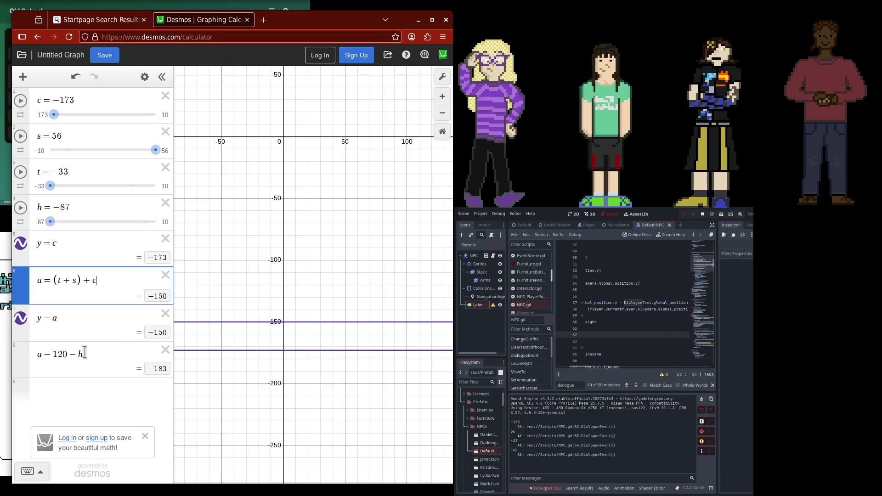
# Replace the last expression a − 120 − h with c − a − h, evaluating to 64
pyautogui.click(69, 354)
pyautogui.moveTo(109, 355); pyautogui.dragTo(32, 355)
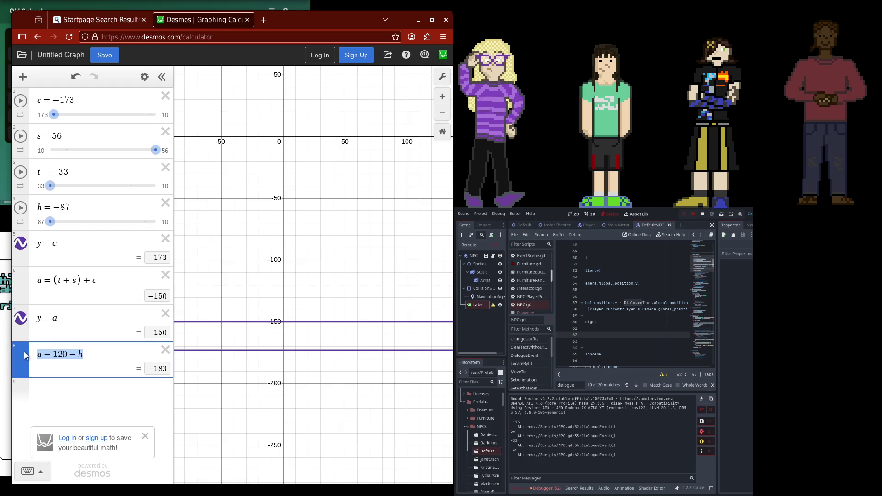
pyautogui.press('BackSpace')
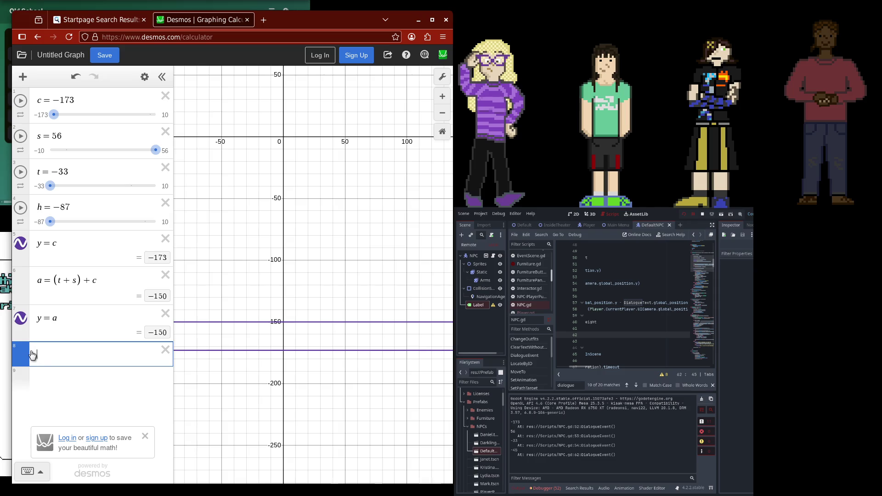
pyautogui.write('y=a')
pyautogui.press('BackSpace')
pyautogui.press('BackSpace')
pyautogui.press('BackSpace')
pyautogui.write('c+a')
pyautogui.press('BackSpace')
pyautogui.press('BackSpace')
pyautogui.write('-a')
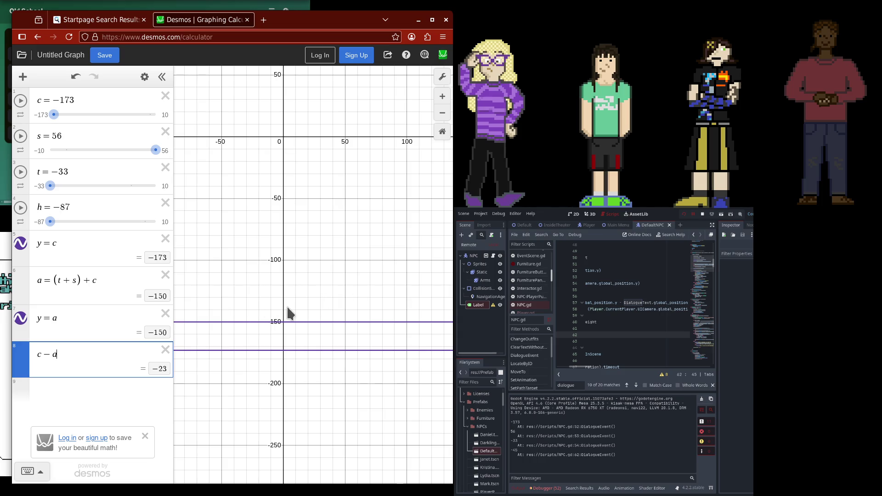
pyautogui.write('+h')
pyautogui.press('BackSpace')
pyautogui.write('-')
# Place the caret on line 63 of NPC.gd and enlarge the Godot editor window
pyautogui.click(602, 339)
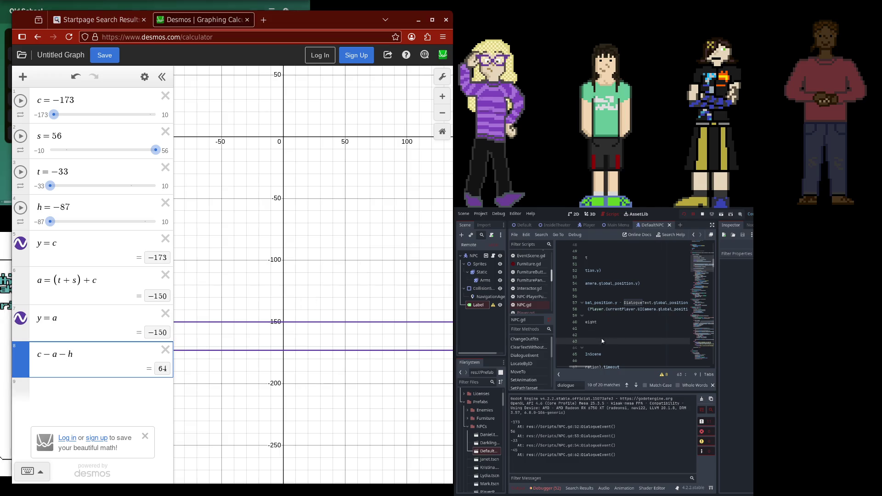
pyautogui.moveTo(578, 368); pyautogui.dragTo(568, 360)
pyautogui.hscroll(3, 567, 360)
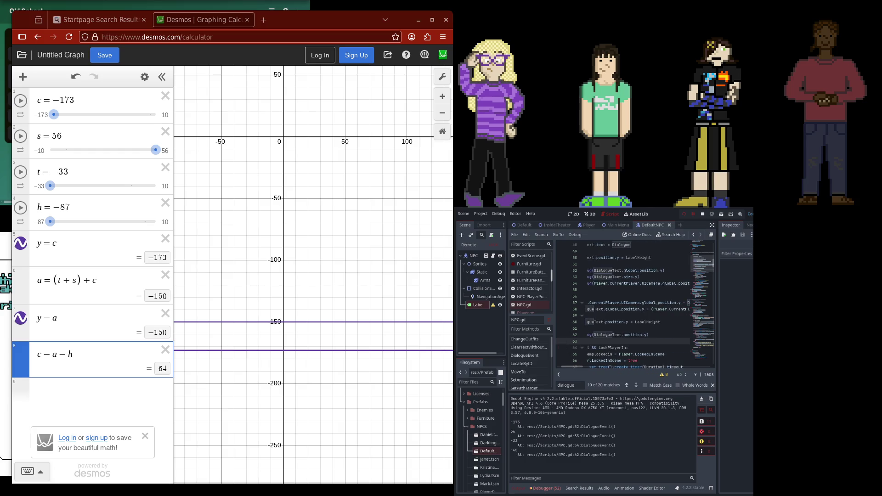
pyautogui.press('super+Up')
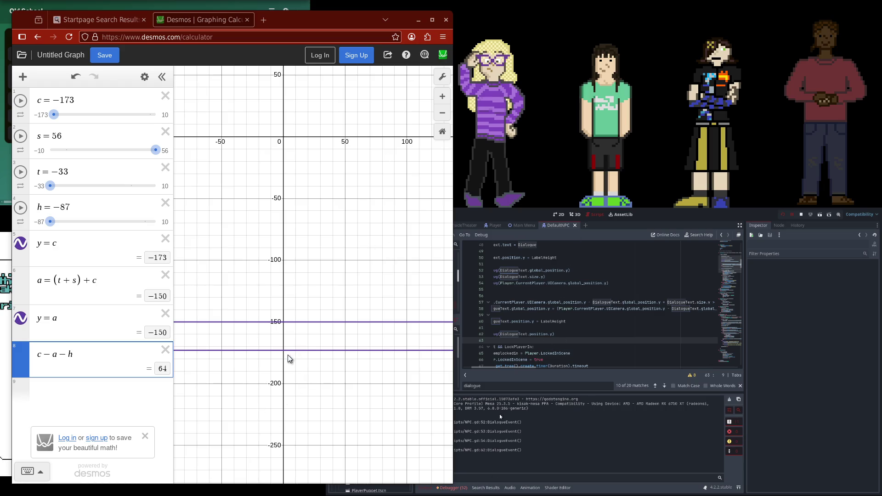
# Hide Desmos and change line 57's condition in NPC.gd to use DialogueText.size.y/2
pyautogui.press('super+h')
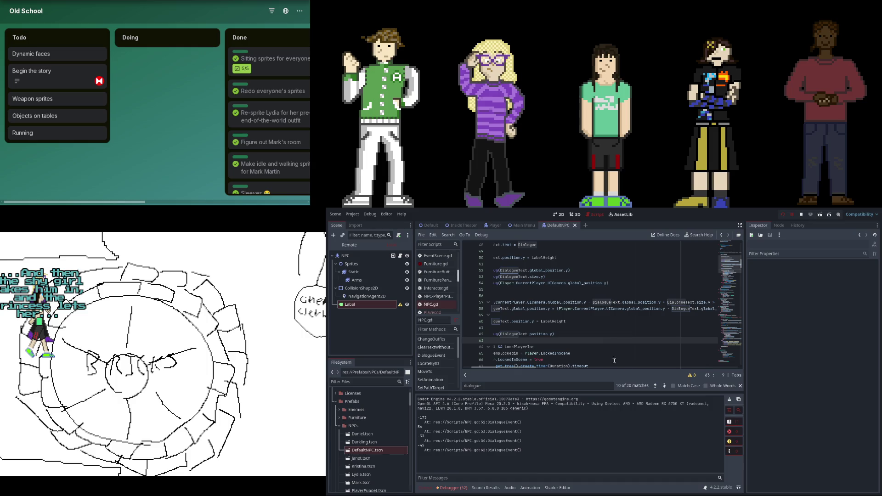
pyautogui.moveTo(531, 368); pyautogui.dragTo(505, 366)
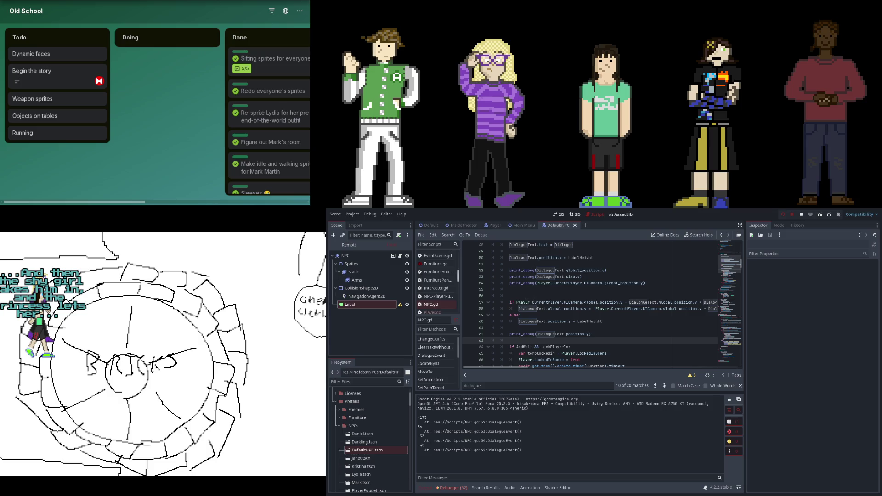
pyautogui.click(627, 302)
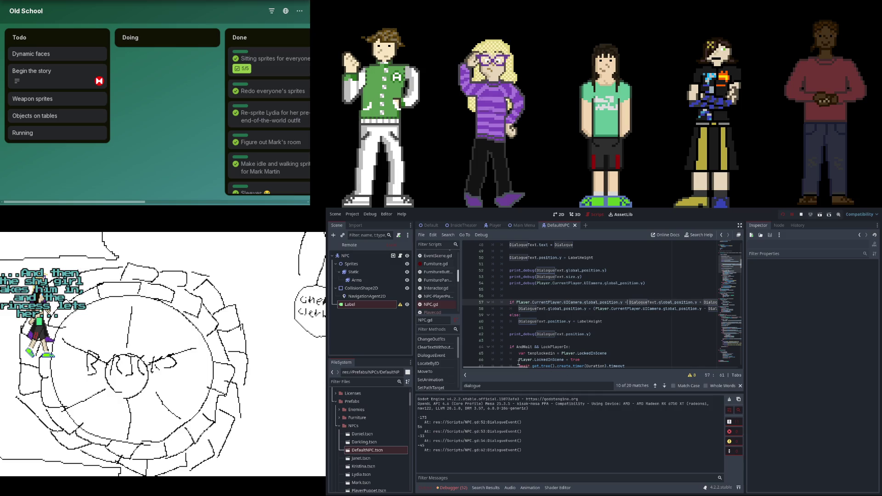
pyautogui.hotkey('ctrl', 'z')
pyautogui.hotkey('ctrl', 'z')
pyautogui.hotkey('ctrl', 'z')
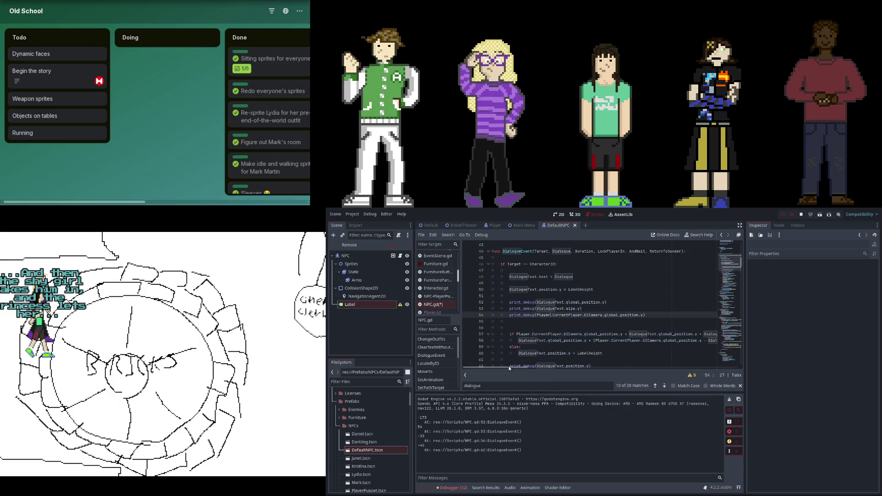
pyautogui.hscroll(2, 535, 367)
pyautogui.click(620, 334)
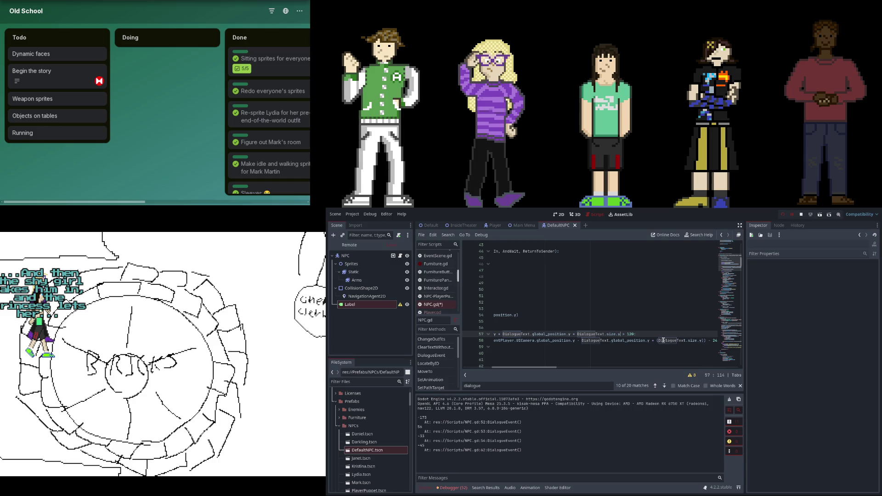
pyautogui.write('/2')
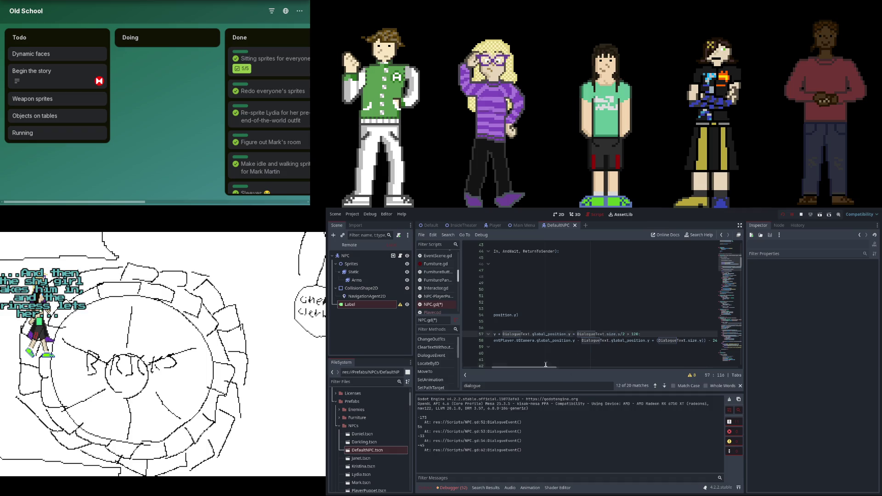
# Bring the Desmos calculator with variables c, s, t and h in front of the Godot editor
pyautogui.scroll(-5, 537, 357)
pyautogui.click(533, 358)
pyautogui.scroll(6, 538, 358)
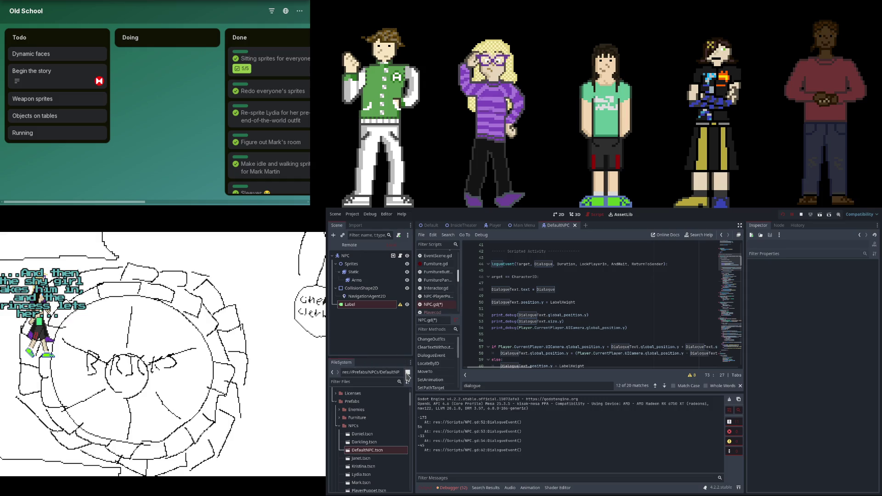
pyautogui.press('super+Down')
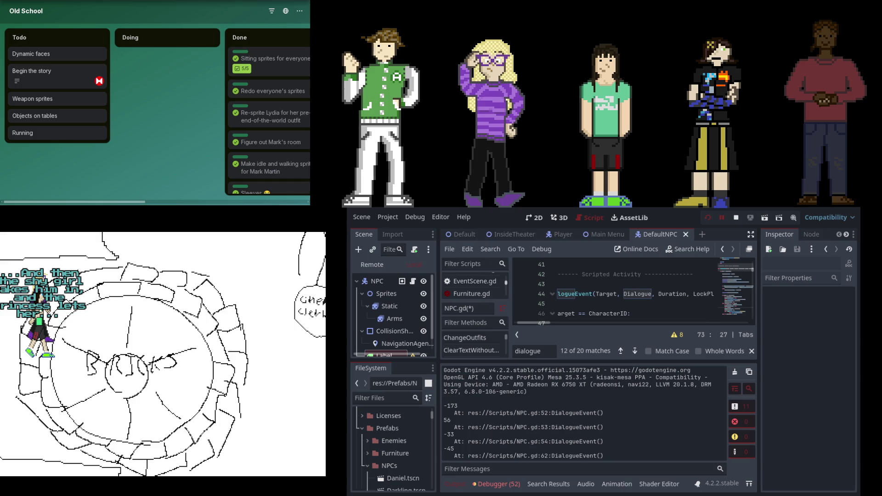
pyautogui.press('super+Up')
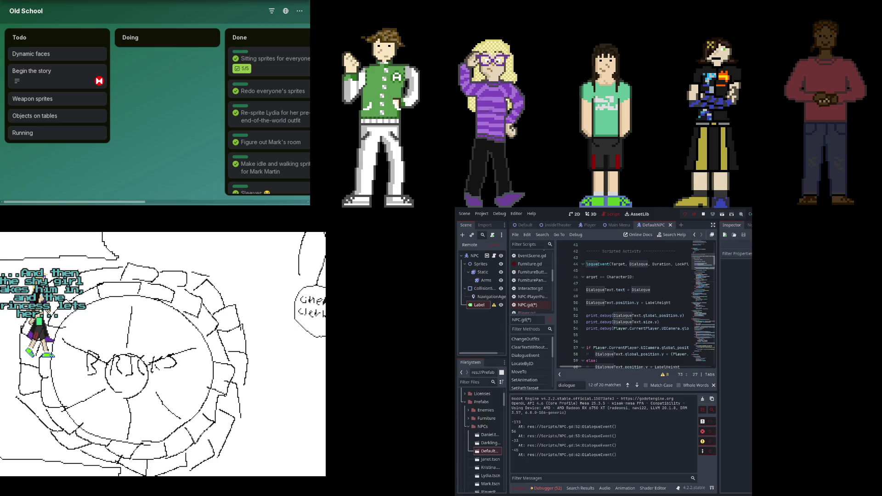
pyautogui.hotkey('alt', 'Tab')
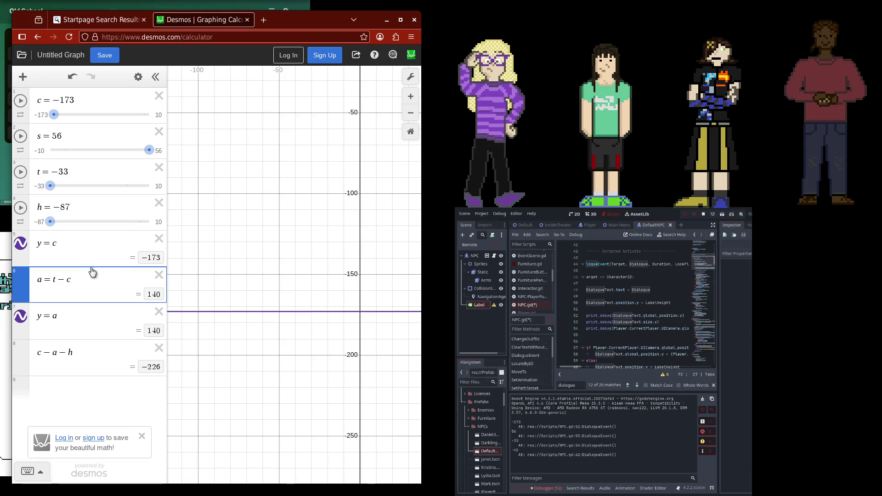
# Append −120 to the y = a expression, making it y = a − 120
pyautogui.doubleClick(103, 278)
pyautogui.click(104, 278)
pyautogui.write('-120')
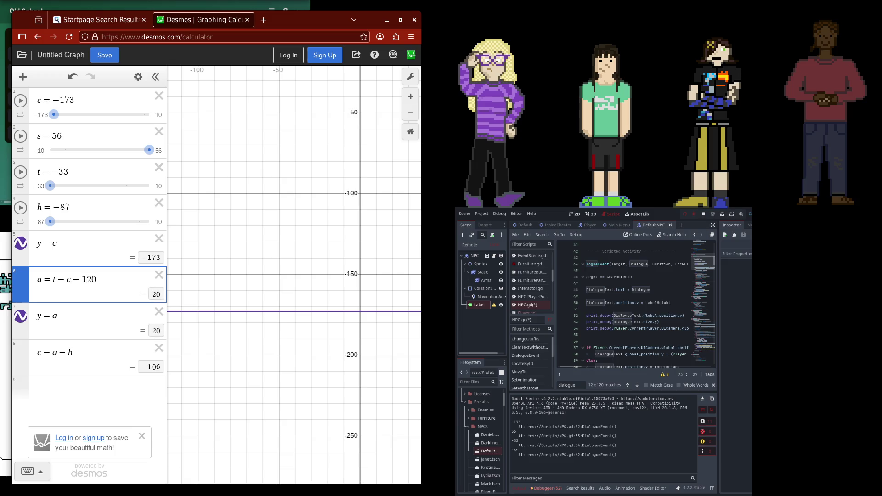
pyautogui.press('Left')
pyautogui.press('Left')
pyautogui.press('Left')
pyautogui.moveTo(97, 279); pyautogui.dragTo(71, 279)
pyautogui.click(79, 315)
pyautogui.write('-120')
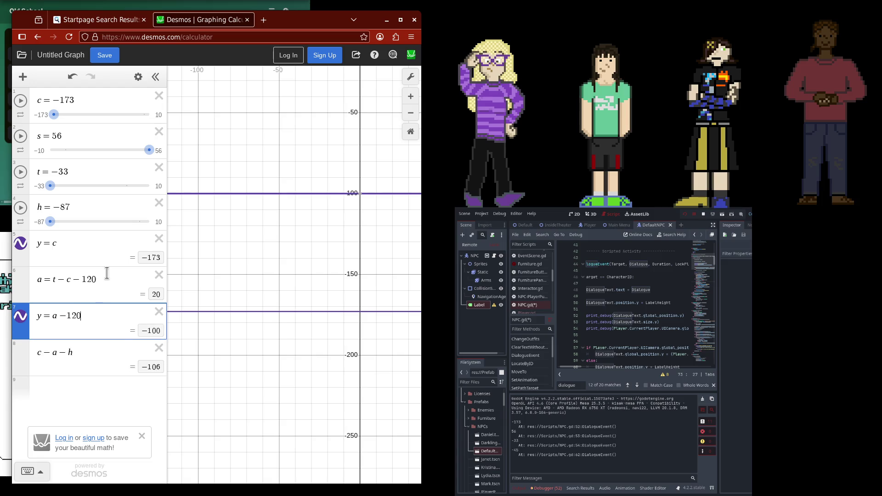
# Change expression 6 to a = t − c + s
pyautogui.click(106, 277)
pyautogui.press('BackSpace')
pyautogui.press('BackSpace')
pyautogui.press('BackSpace')
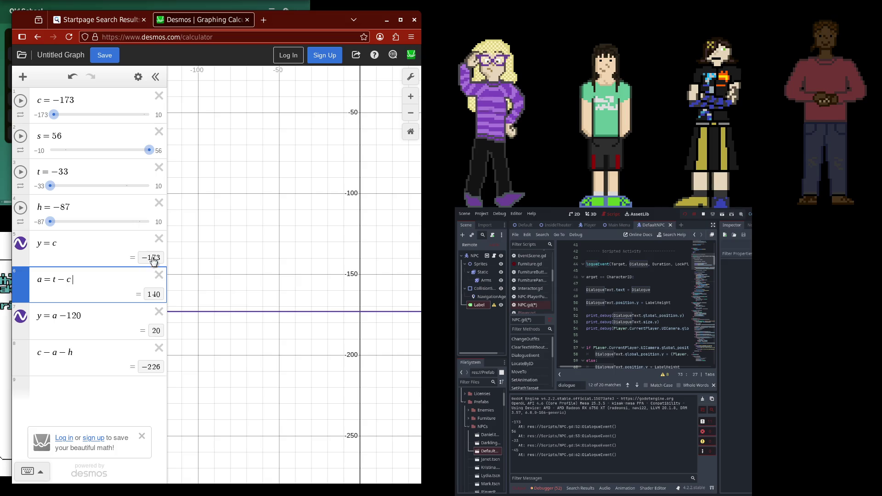
pyautogui.write('s')
pyautogui.press('BackSpace')
pyautogui.write('+s')
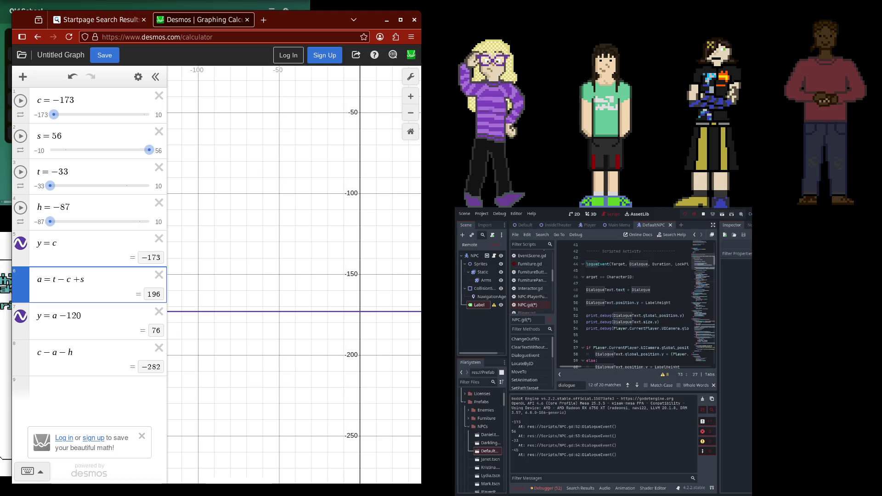
# Insert h + before a so expression 7 reads y = h + a − 120
pyautogui.click(94, 317)
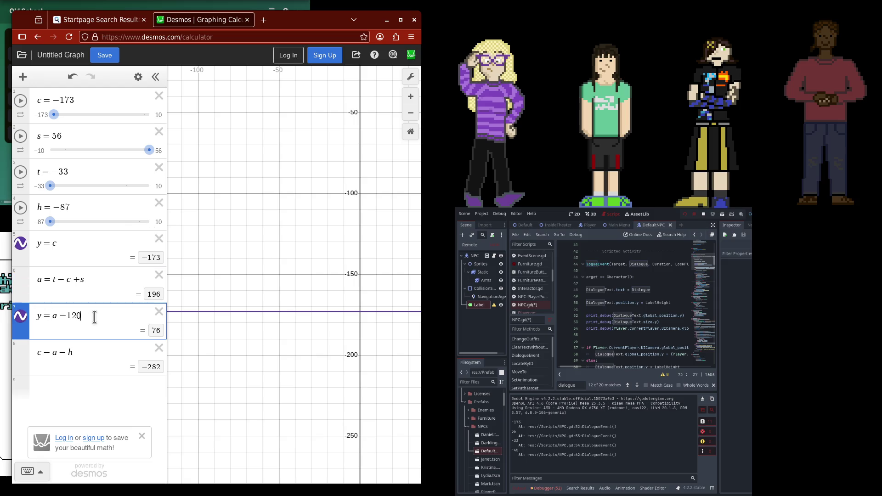
pyautogui.click(52, 316)
pyautogui.write('h-')
pyautogui.press('BackSpace')
pyautogui.press('BackSpace')
pyautogui.write('h+')
# Change the 240 offset on NPC.gd line 58 to 120
pyautogui.keyDown('shift'); pyautogui.click(56, 318); pyautogui.keyUp('shift')
pyautogui.keyDown('shift'); pyautogui.click(52, 317); pyautogui.keyUp('shift')
pyautogui.moveTo(575, 366); pyautogui.dragTo(602, 367)
pyautogui.click(606, 347)
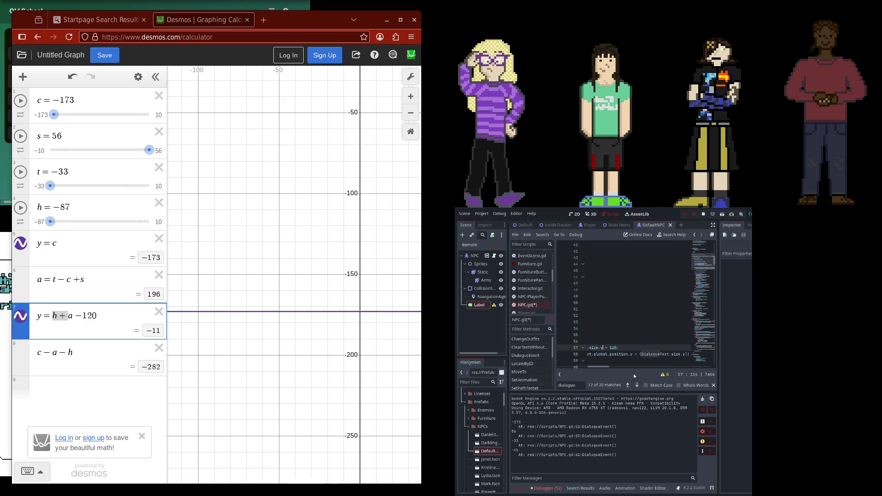
pyautogui.moveTo(601, 366); pyautogui.dragTo(607, 366)
pyautogui.doubleClick(652, 354)
pyautogui.press('BackSpace')
pyautogui.write('120 + LabelHeight')
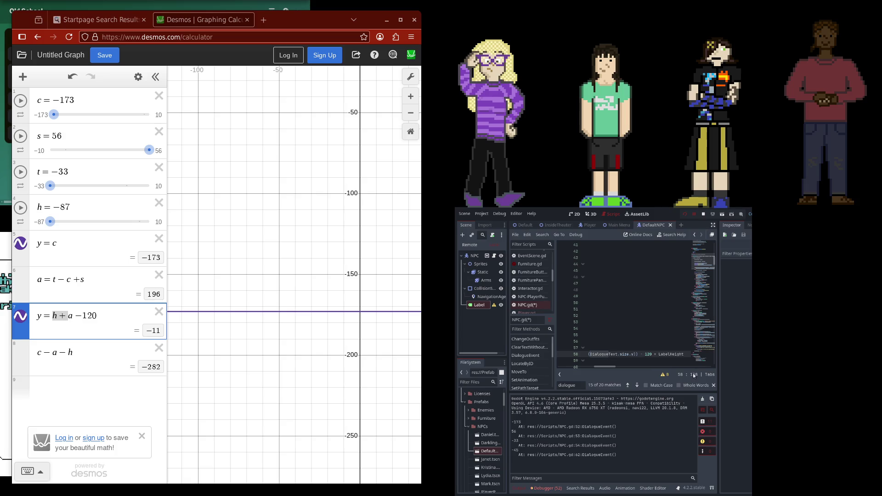
# Replace DialogueText.global_position.y with position.y, save NPC.gd and relaunch the game
pyautogui.scroll(-5, 343, 315)
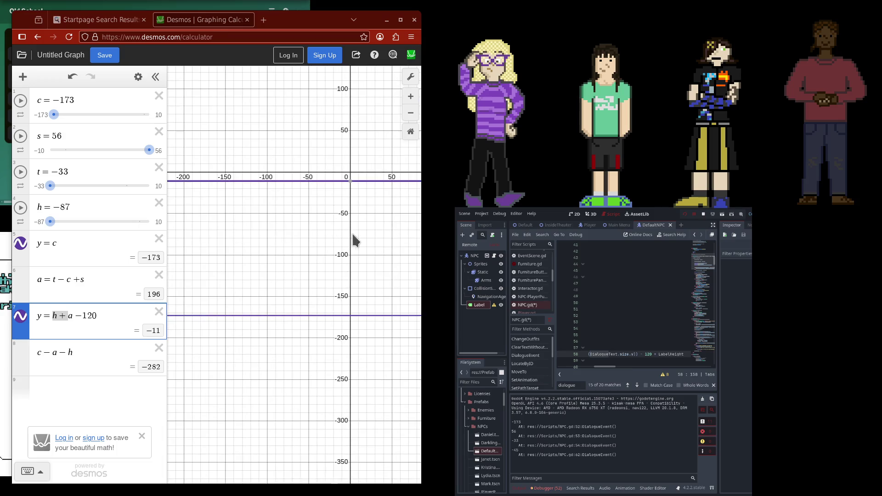
pyautogui.click(332, 206)
pyautogui.click(333, 206)
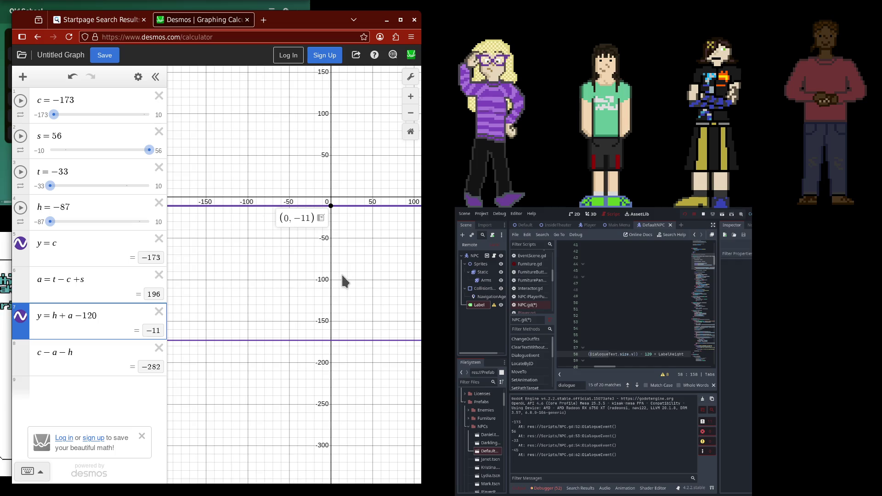
pyautogui.moveTo(599, 365); pyautogui.dragTo(589, 368)
pyautogui.scroll(-3, 620, 331)
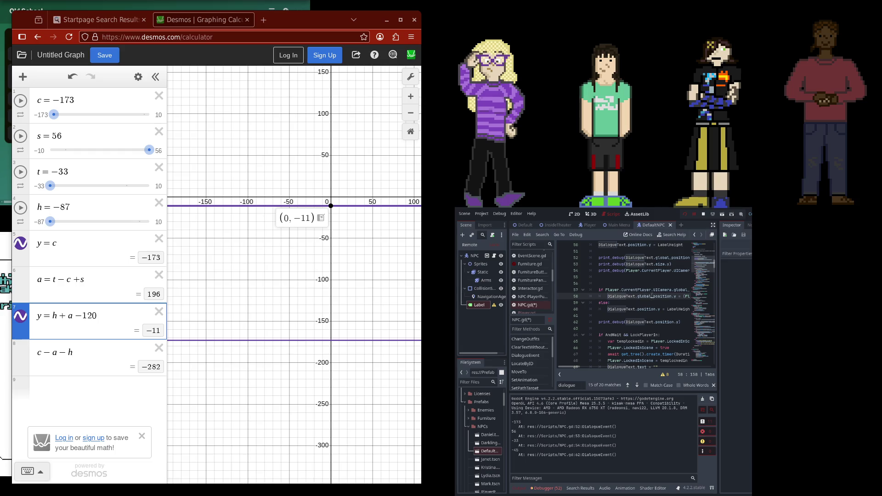
pyautogui.press('BackSpace')
pyautogui.press('BackSpace')
pyautogui.press('BackSpace')
pyautogui.hscroll(10, 655, 289)
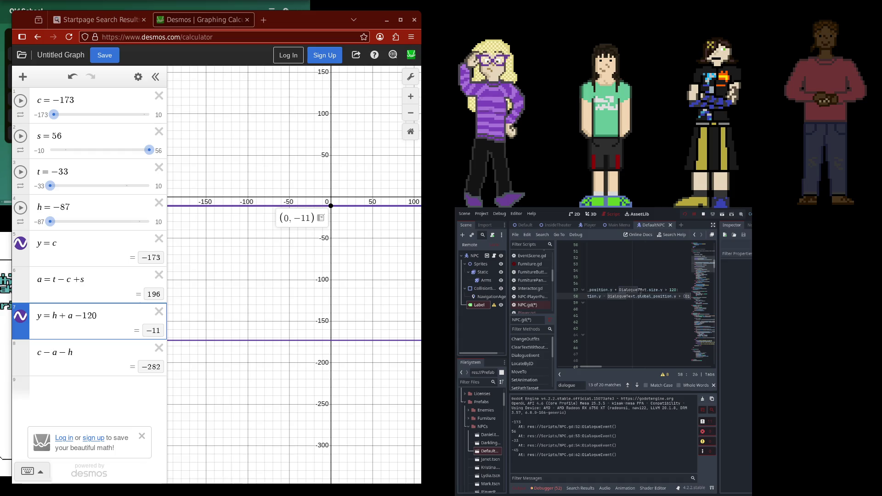
pyautogui.hscroll(5, 656, 290)
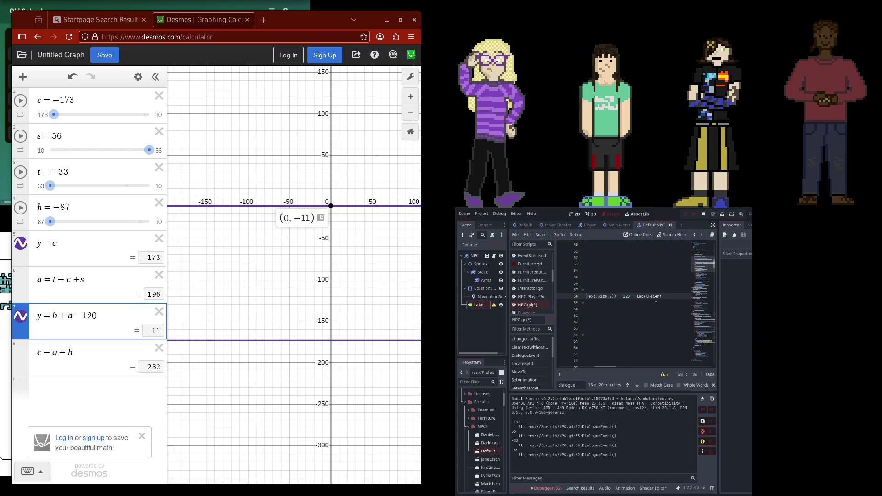
pyautogui.hotkey('ctrl', 's')
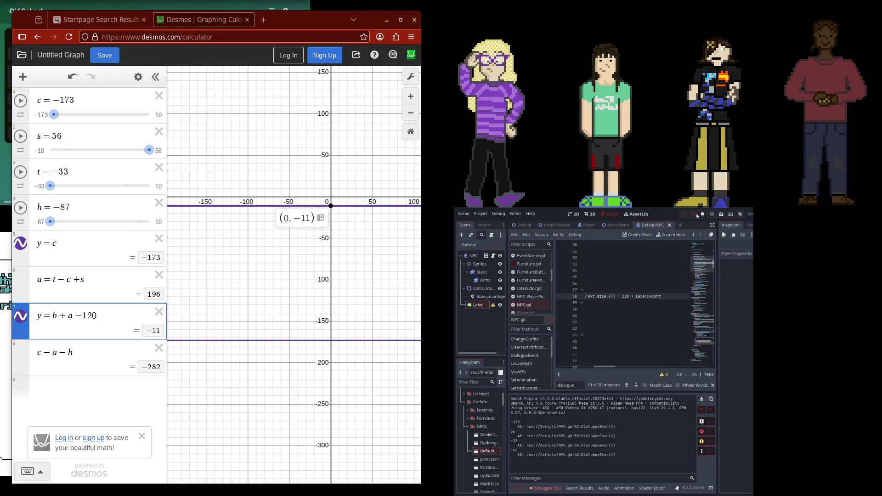
pyautogui.press('F5')
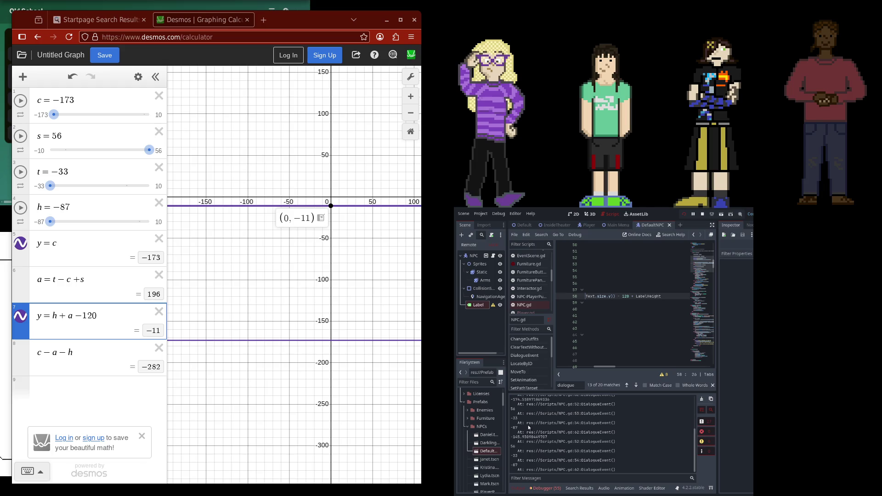
# Restart the game and switch between Debugger and Output to read the new DialogueEvent values
pyautogui.moveTo(604, 367); pyautogui.dragTo(581, 366)
pyautogui.doubleClick(609, 290)
pyautogui.press('Left')
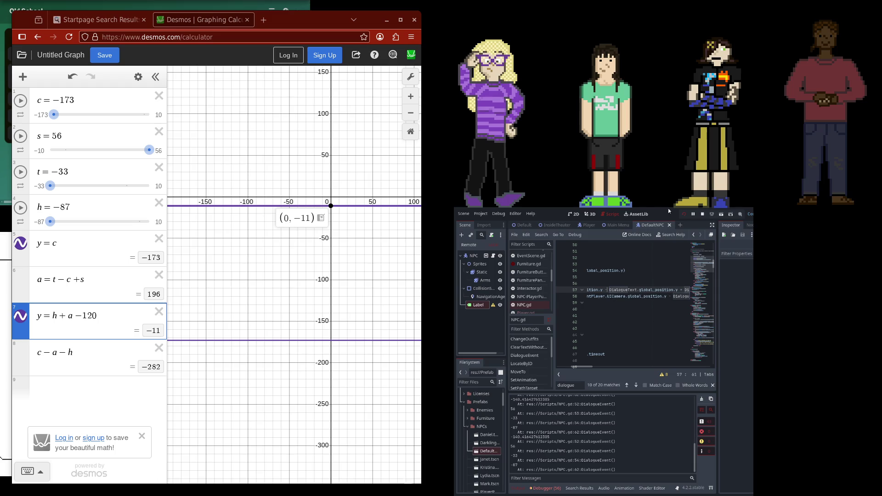
pyautogui.click(683, 214)
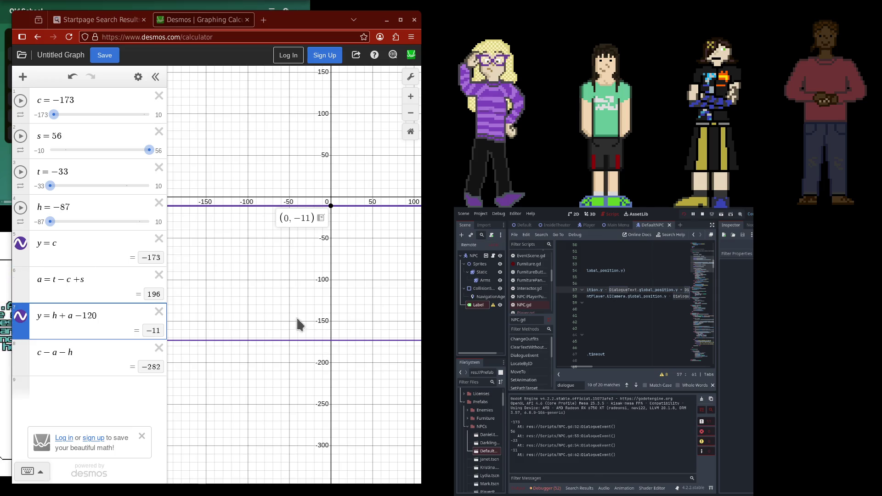
pyautogui.moveTo(583, 367); pyautogui.dragTo(583, 366)
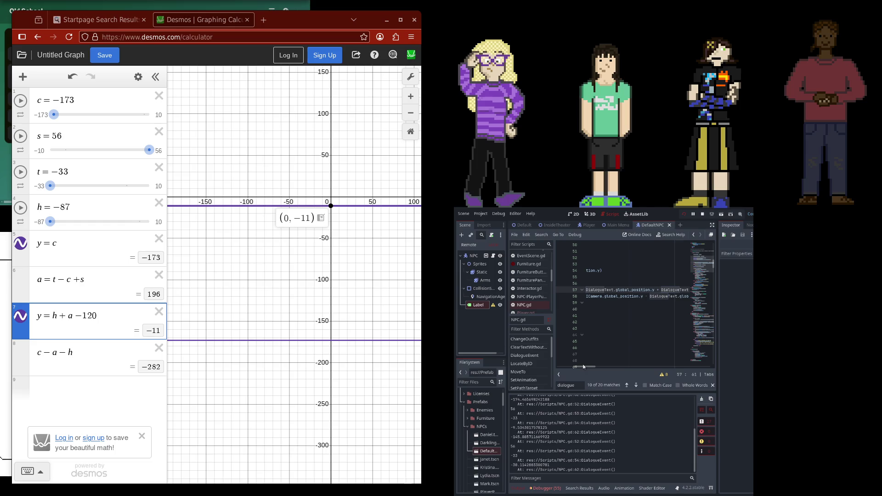
pyautogui.click(537, 488)
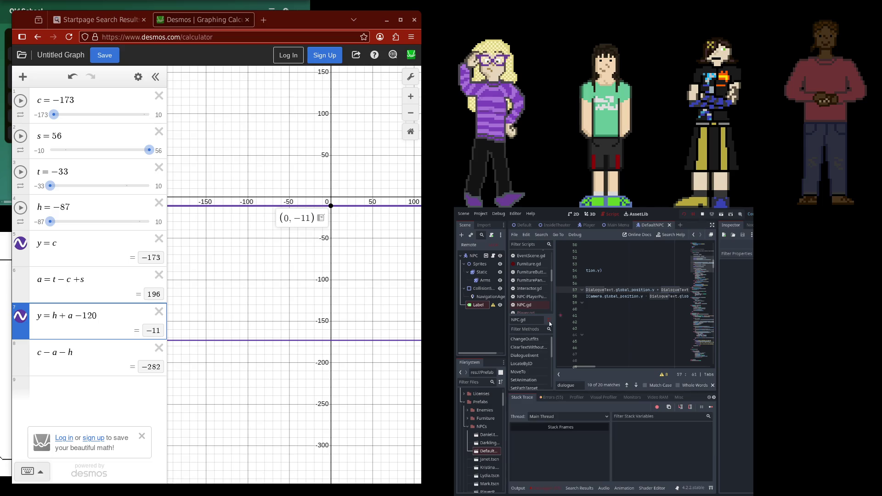
pyautogui.click(519, 488)
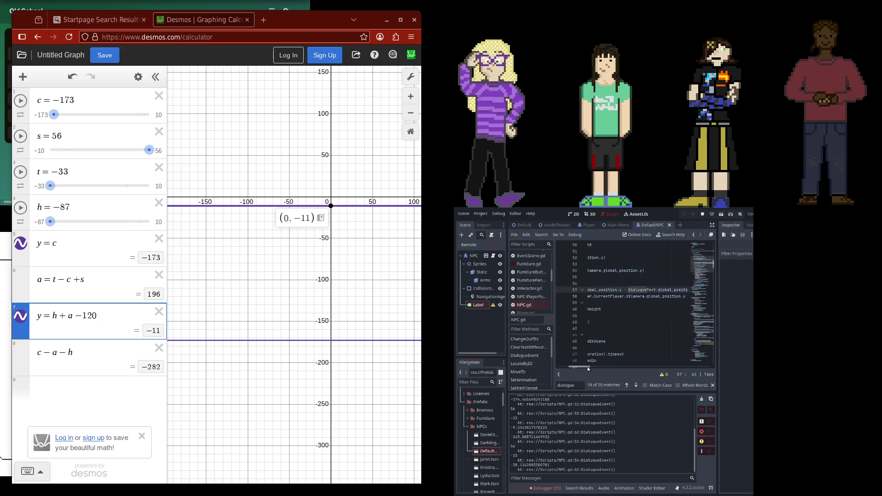
pyautogui.click(110, 98)
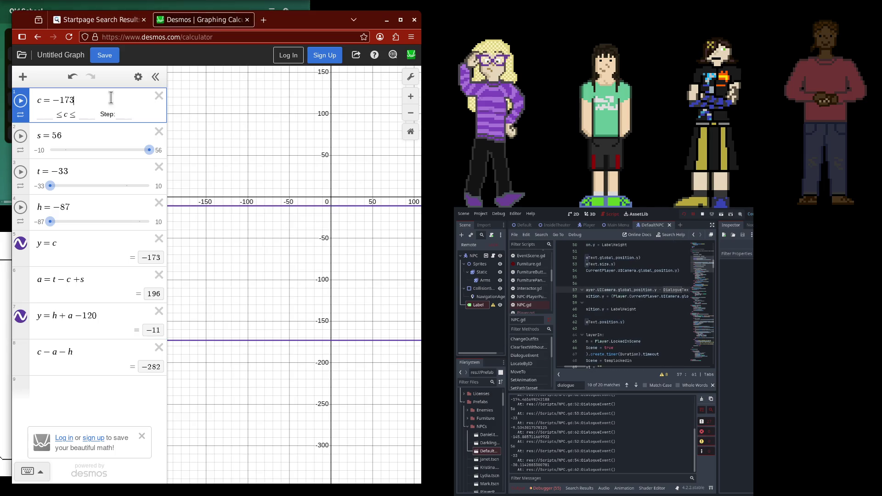
# Set c to −145 and confirm y = h + a − 120 now evaluates to −39
pyautogui.press('BackSpace')
pyautogui.press('BackSpace')
pyautogui.press('BackSpace')
pyautogui.write('145')
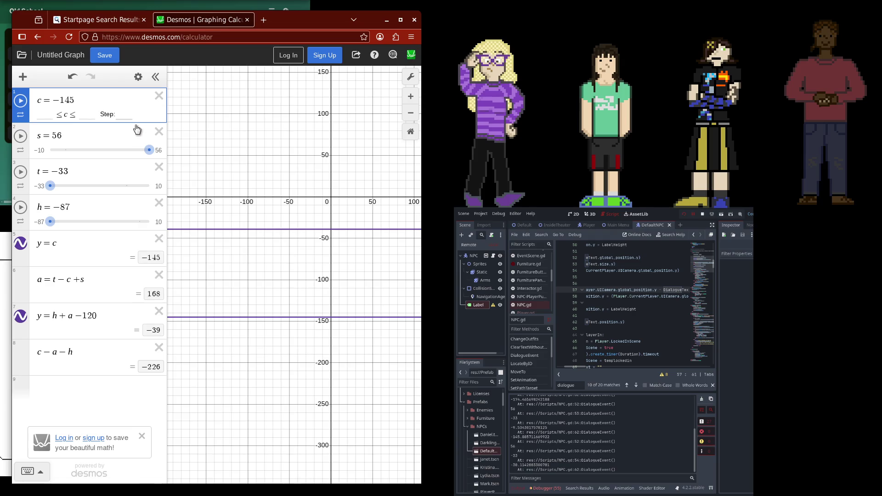
pyautogui.click(83, 132)
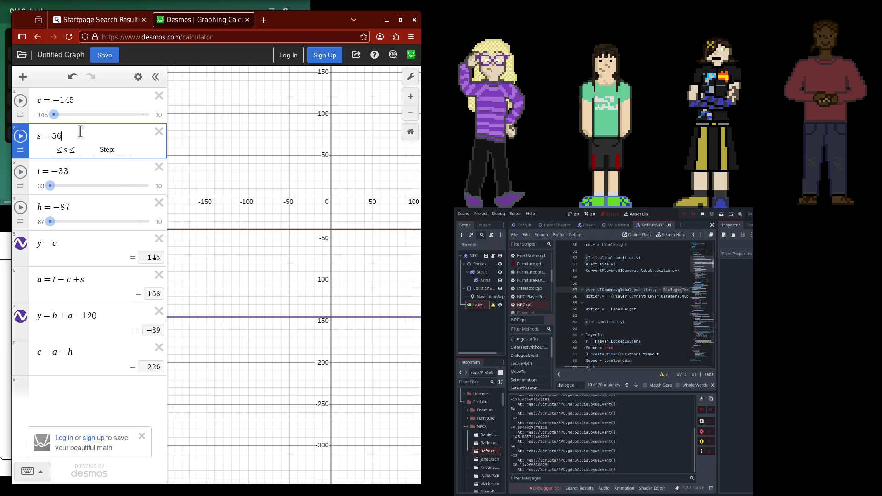
pyautogui.click(81, 168)
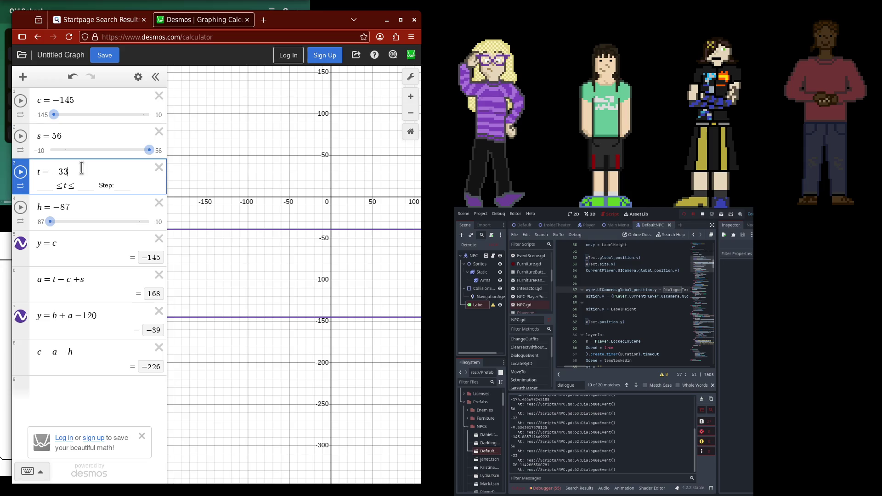
pyautogui.click(87, 207)
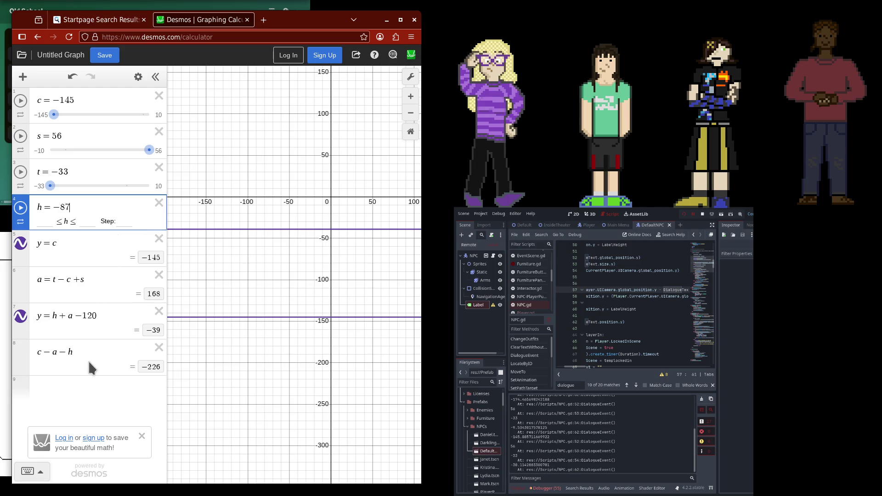
pyautogui.click(131, 315)
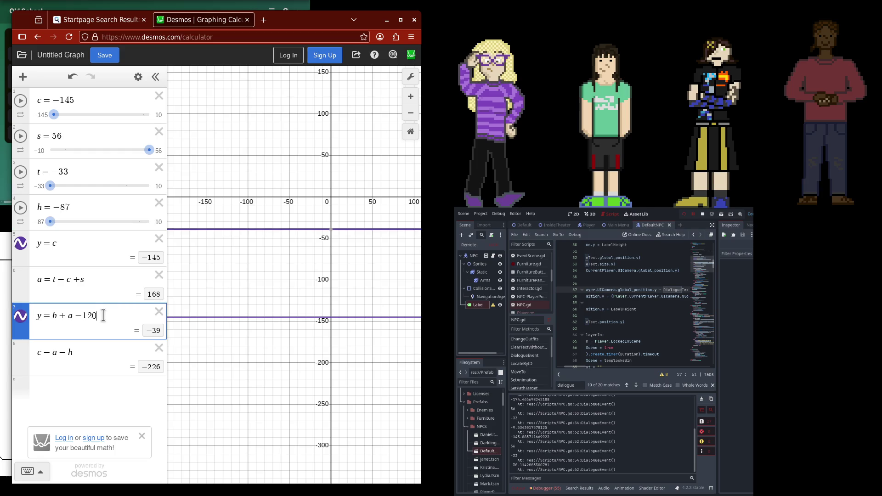
pyautogui.click(467, 245)
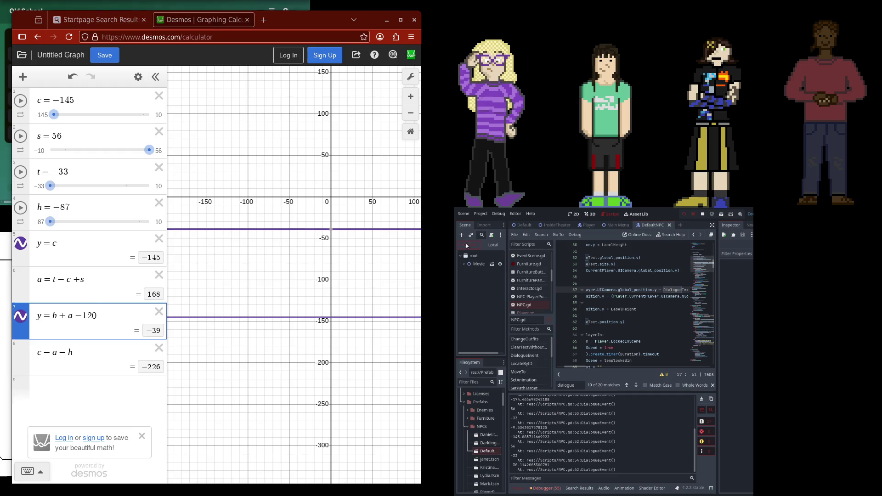
# Relaunch and pause the game, and reset c to −173 in Desmos
pyautogui.click(464, 264)
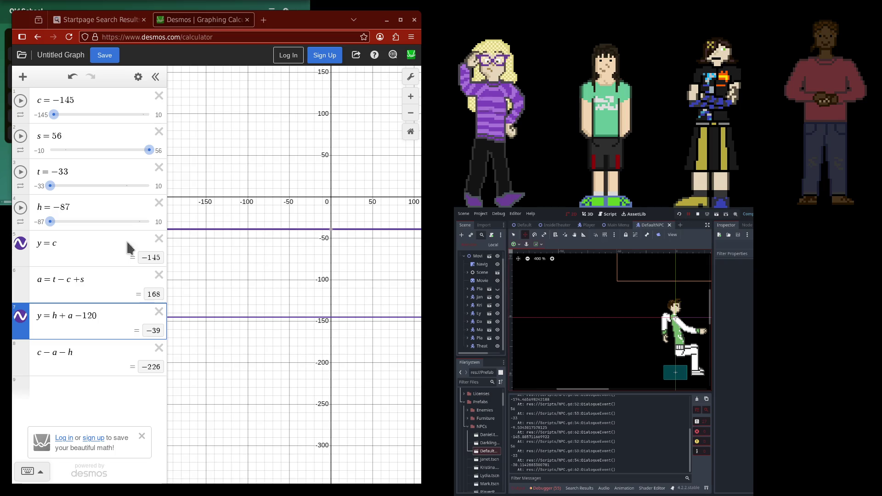
pyautogui.press('F5')
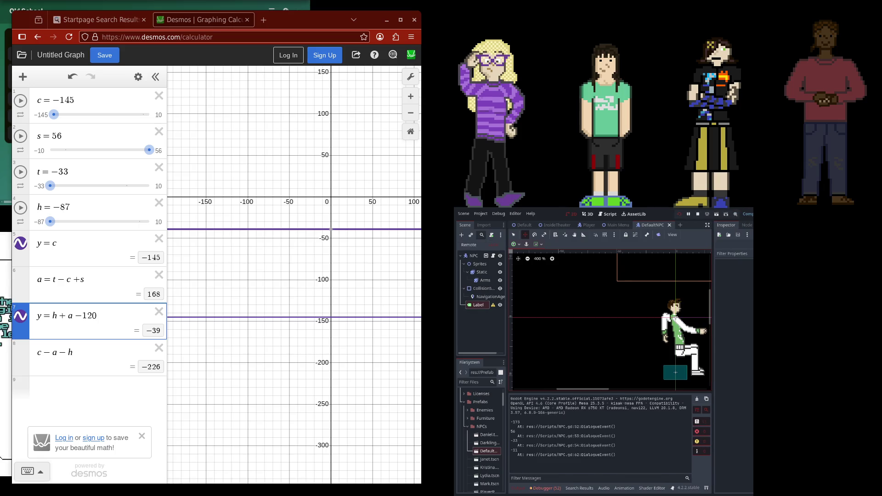
pyautogui.click(689, 216)
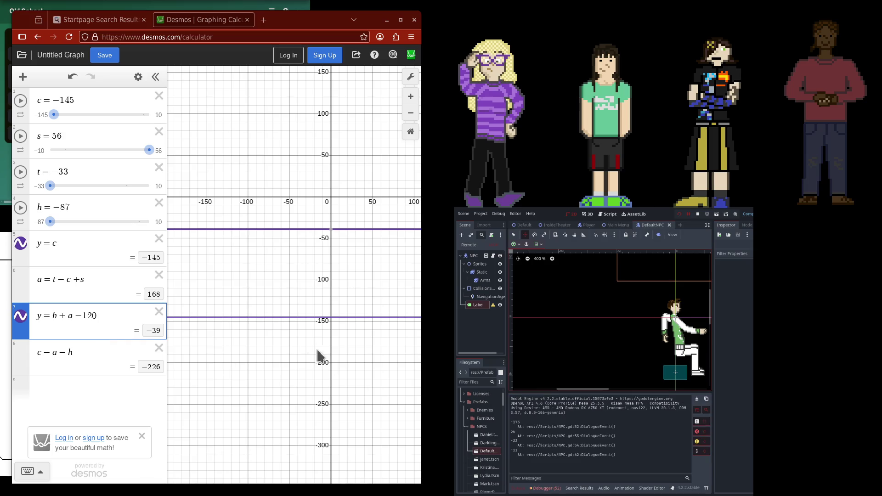
pyautogui.click(92, 100)
pyautogui.press('BackSpace')
pyautogui.press('BackSpace')
pyautogui.write('73')
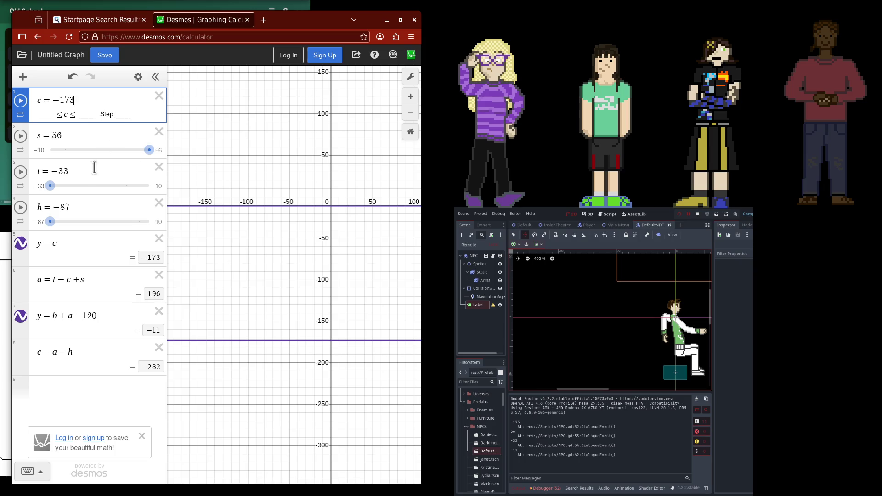
pyautogui.click(85, 204)
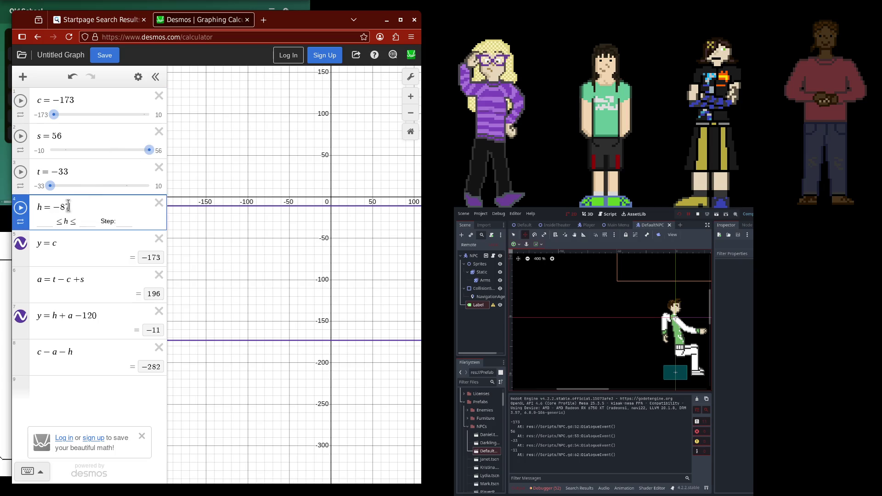
# Inspect an NPC's live dialogue Label and nudge its Position y from −11 to −16
pyautogui.click(466, 246)
pyautogui.click(467, 306)
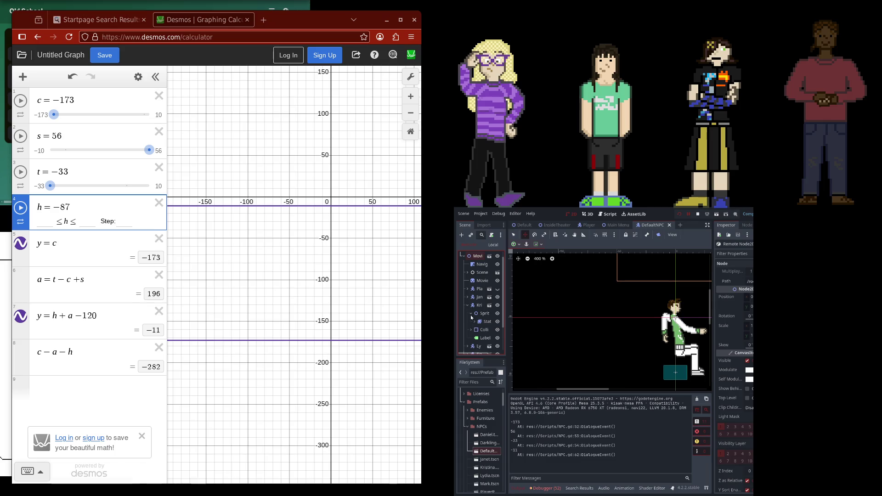
pyautogui.click(480, 329)
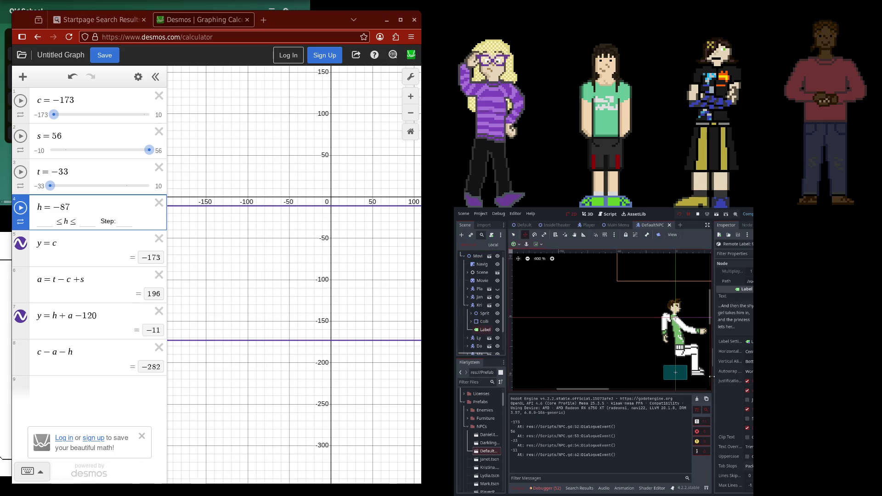
pyautogui.scroll(-5, 725, 378)
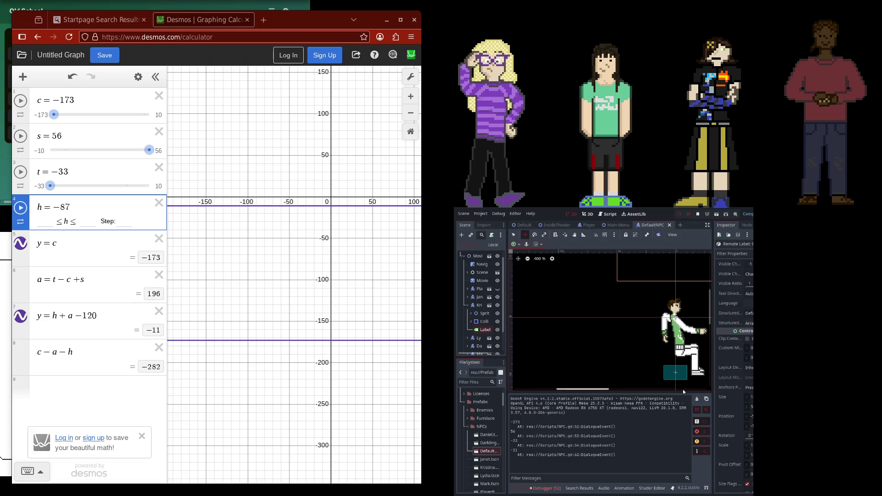
pyautogui.moveTo(420, 101); pyautogui.dragTo(362, 109)
pyautogui.moveTo(742, 429); pyautogui.dragTo(734, 430)
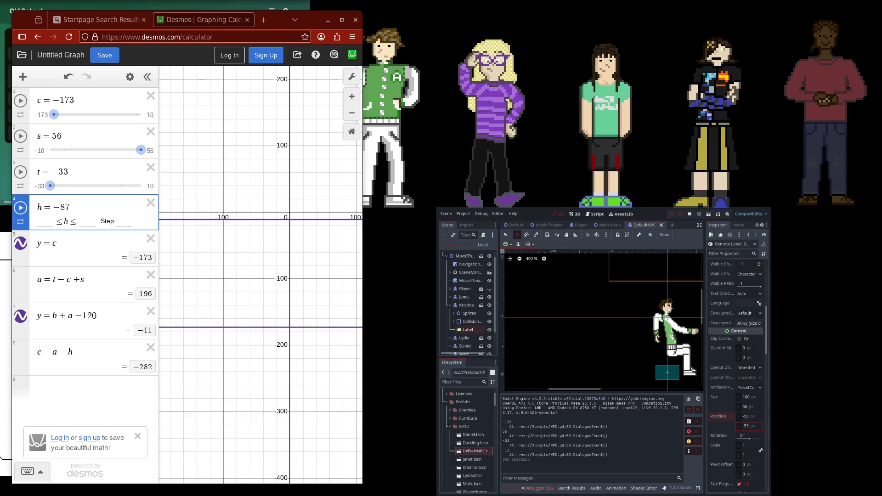
# Pause the game, inspect another NPC's dialogue Label, and return to the Output log
pyautogui.click(681, 215)
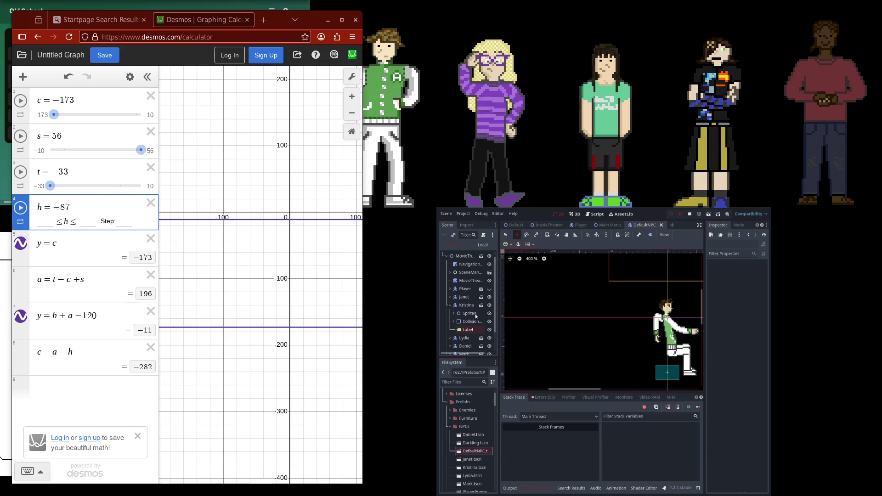
pyautogui.click(450, 297)
pyautogui.click(462, 322)
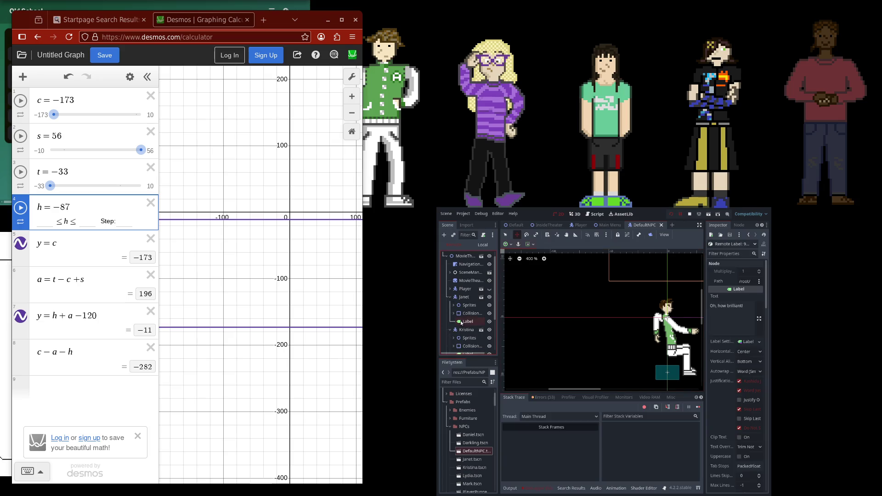
pyautogui.scroll(-5, 754, 402)
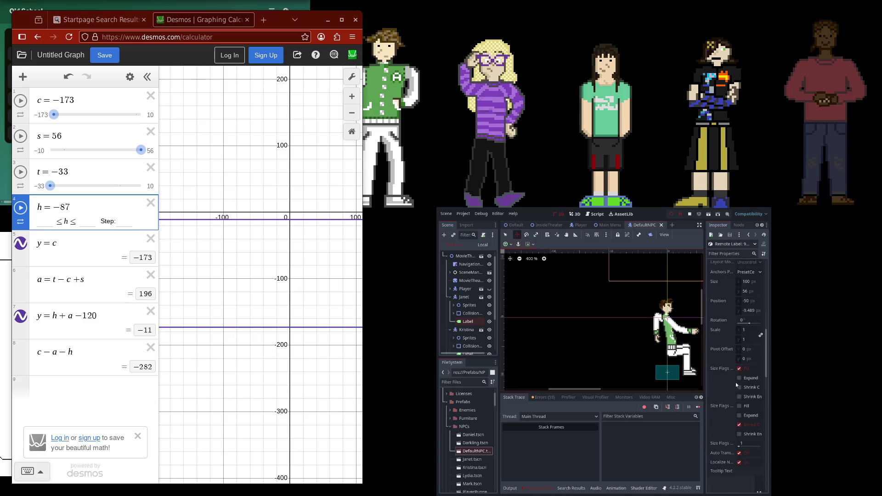
pyautogui.click(508, 488)
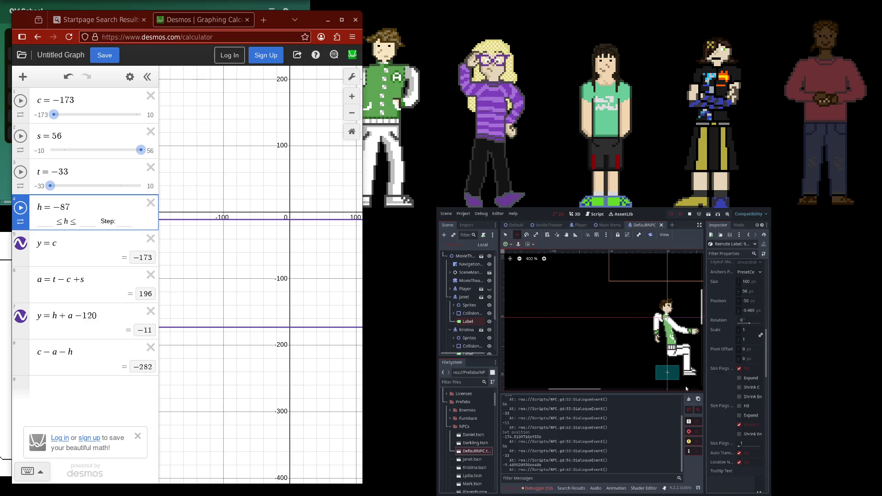
pyautogui.click(103, 100)
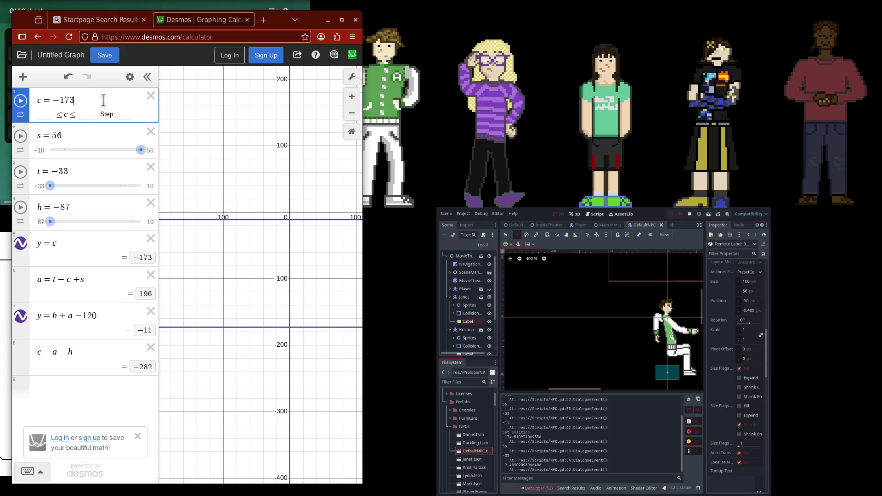
# Set c to −174.5, giving a = 197.5, y = −9.5 and c − a − h = −285
pyautogui.press('BackSpace')
pyautogui.write('4.5')
pyautogui.click(68, 135)
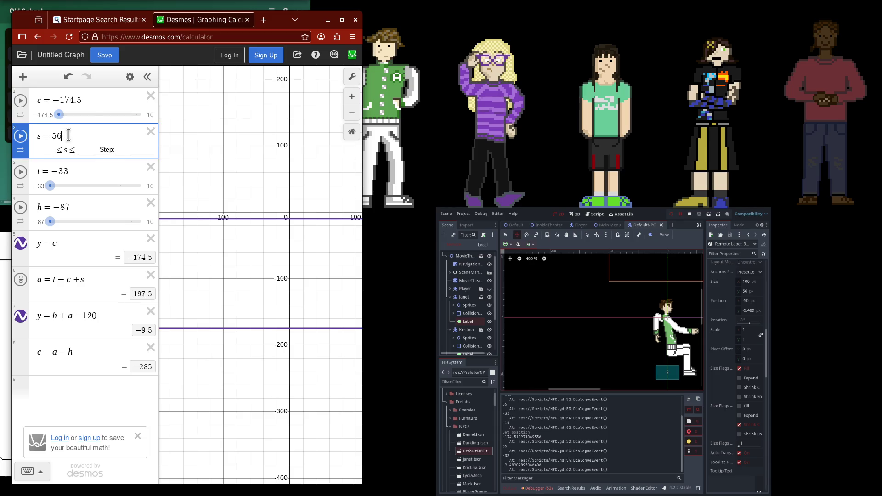
pyautogui.click(81, 172)
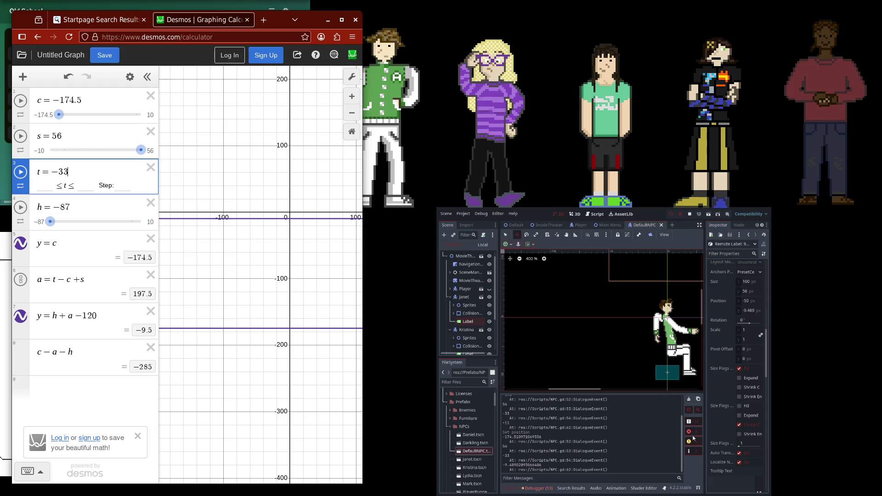
pyautogui.moveTo(645, 305); pyautogui.dragTo(592, 374)
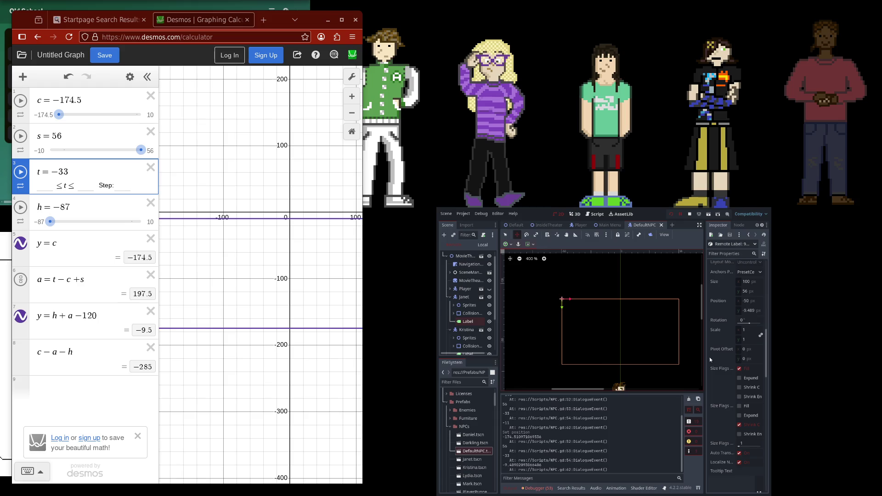
# Select the Label node in the DefaultNPC scene's local tree
pyautogui.scroll(3, 708, 357)
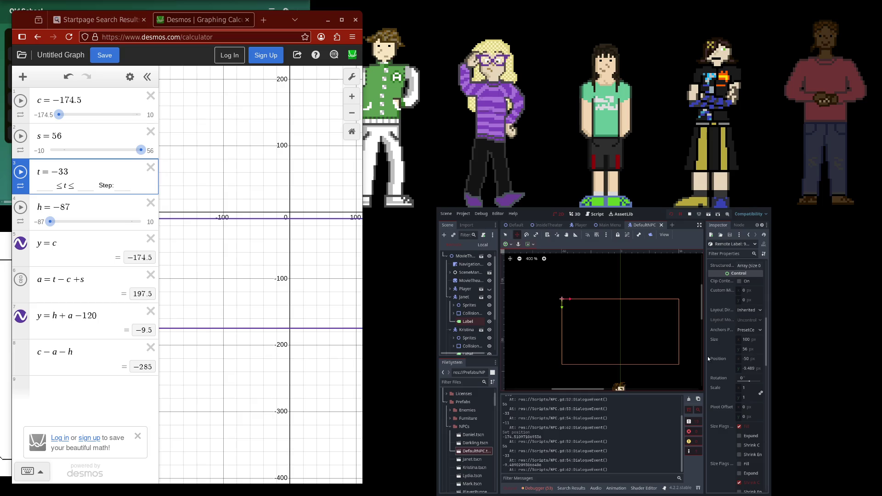
pyautogui.scroll(5, 716, 354)
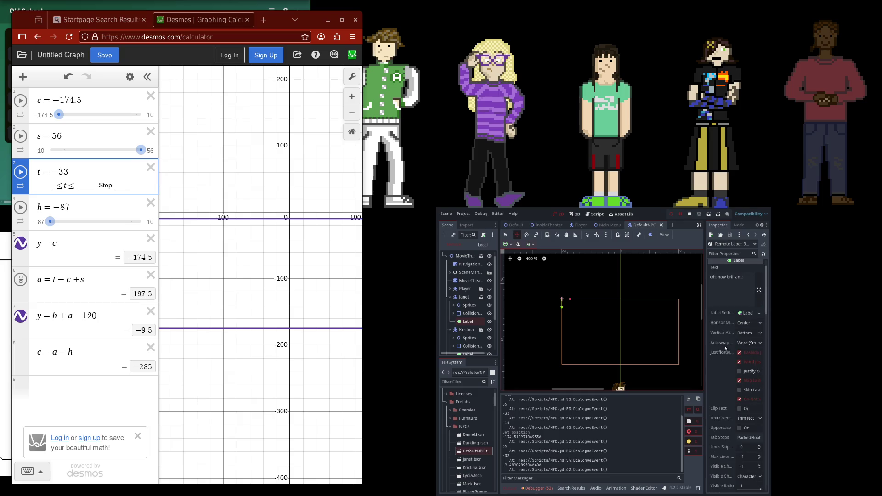
pyautogui.press('q')
pyautogui.press('Escape')
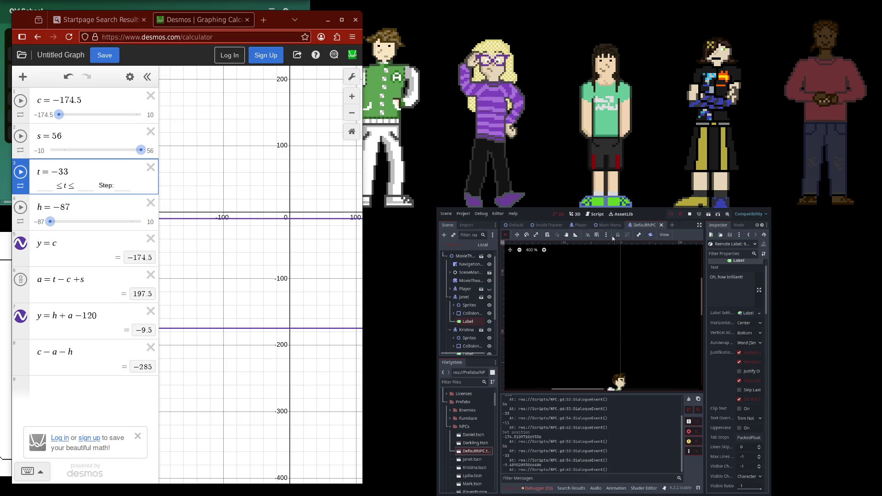
pyautogui.click(483, 244)
pyautogui.click(460, 304)
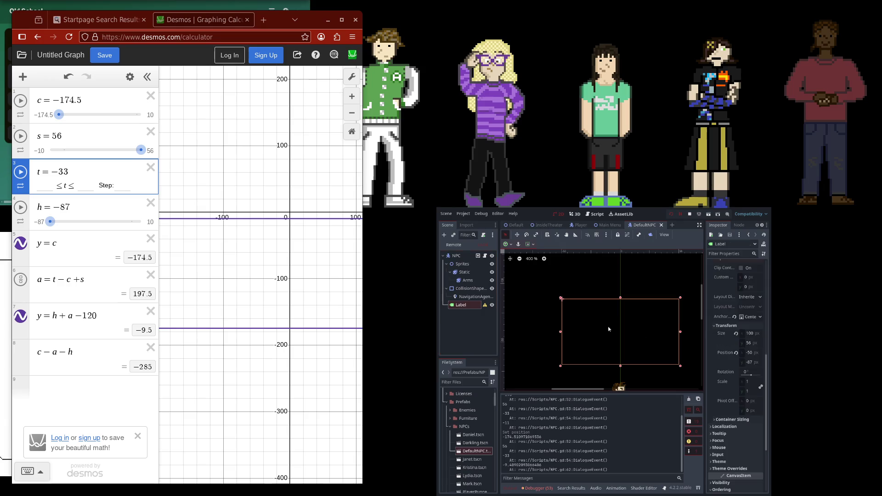
# Lower the Label's top edge by one pixel and save the DefaultNPC scene
pyautogui.moveTo(620, 298); pyautogui.dragTo(628, 351)
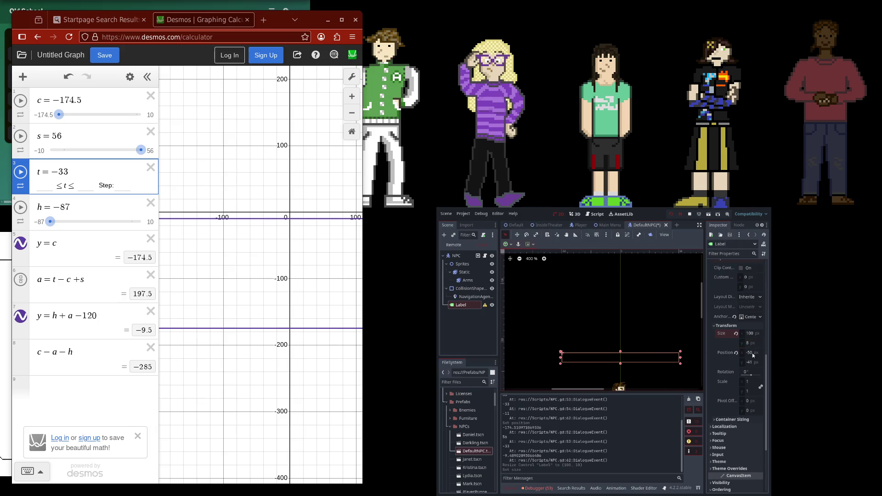
pyautogui.hotkey('ctrl', 'z')
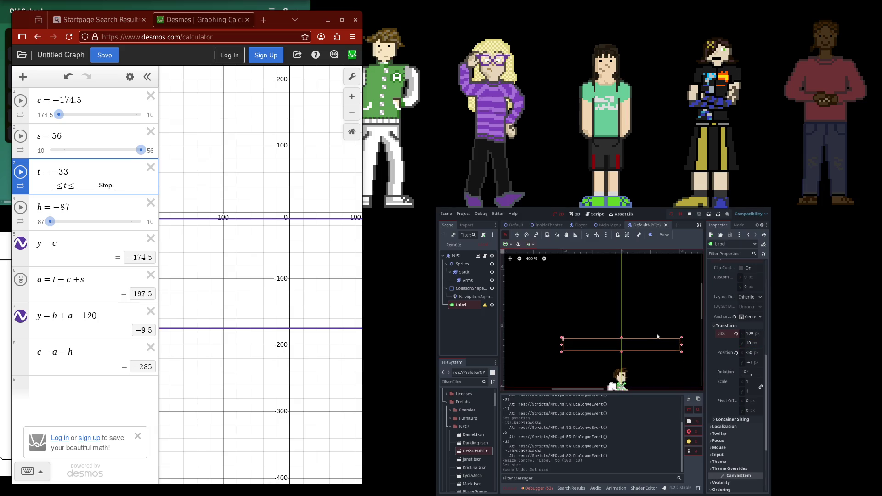
pyautogui.moveTo(622, 337); pyautogui.dragTo(623, 340)
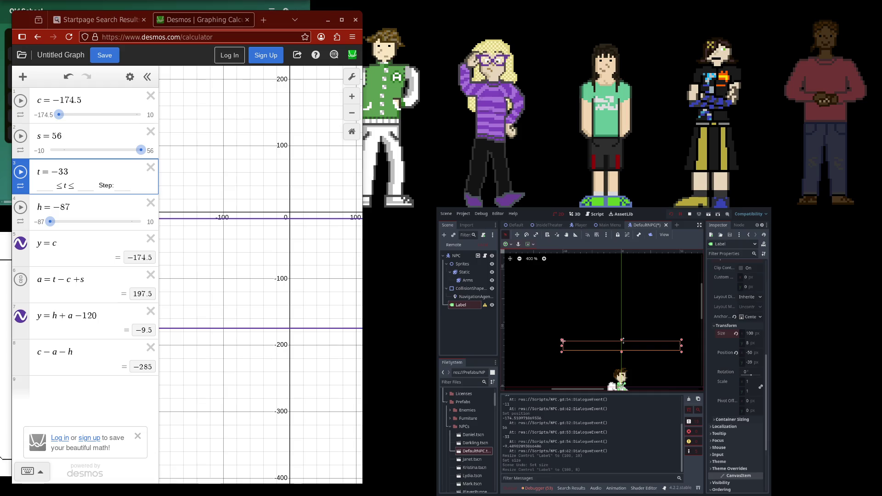
pyautogui.scroll(-1, 646, 350)
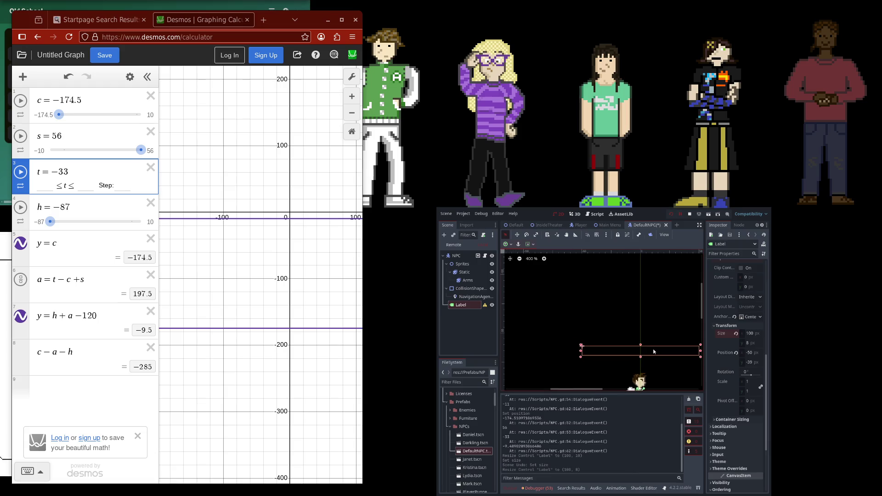
pyautogui.moveTo(634, 339); pyautogui.dragTo(594, 328)
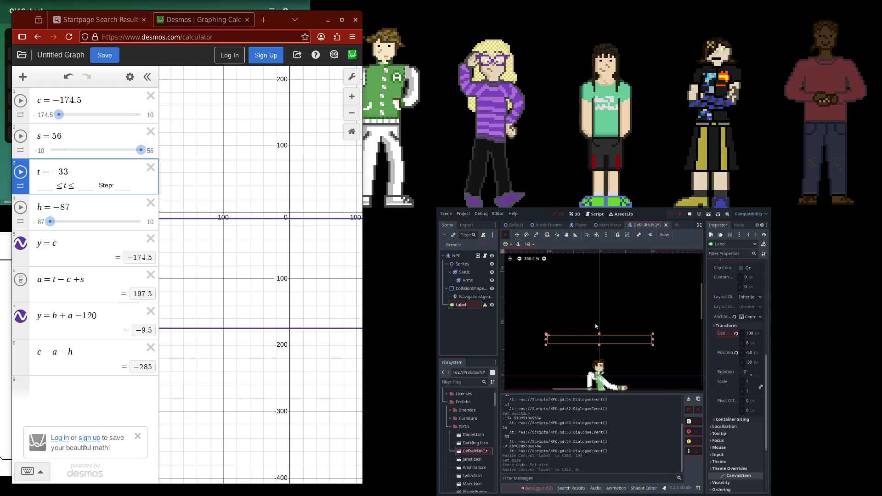
pyautogui.hotkey('ctrl', 's')
# Relaunch the game, pause it, and show the printed DialogueEvent output
pyautogui.click(671, 214)
pyautogui.press('F5')
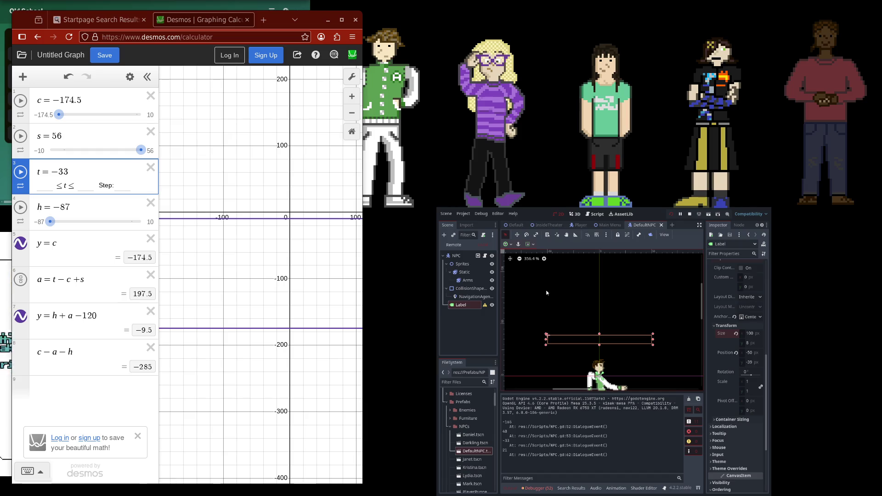
pyautogui.click(681, 216)
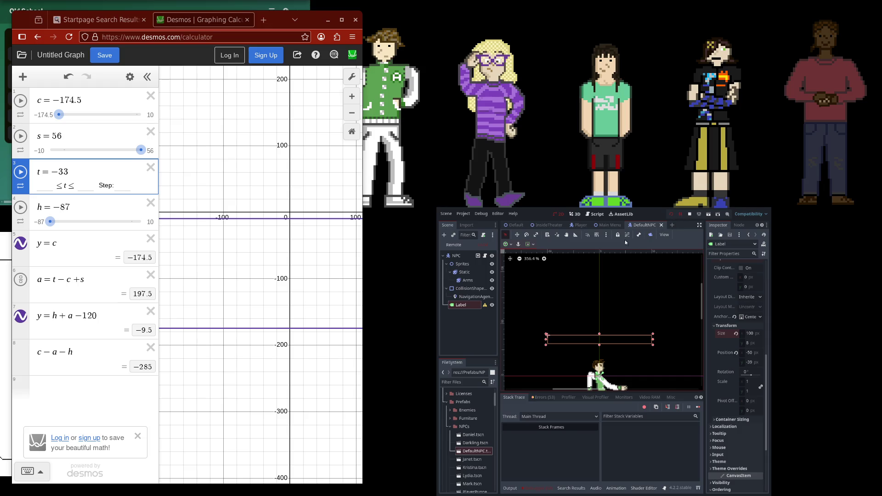
pyautogui.click(682, 214)
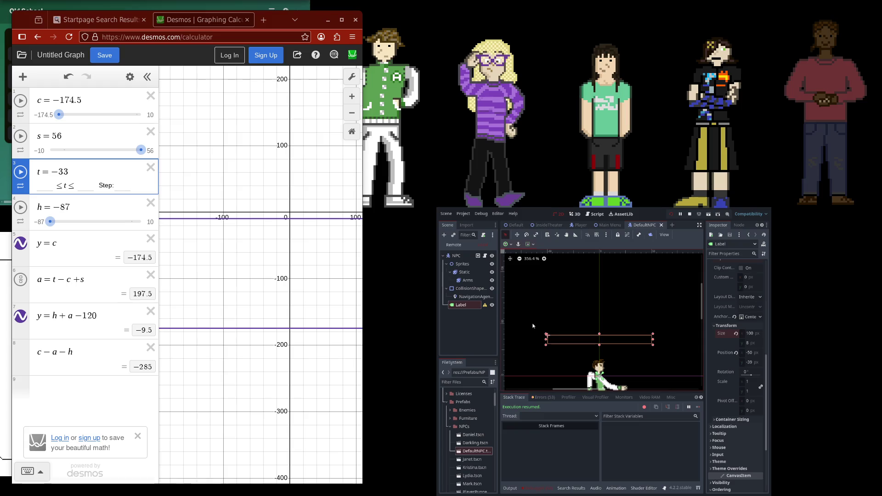
pyautogui.click(680, 216)
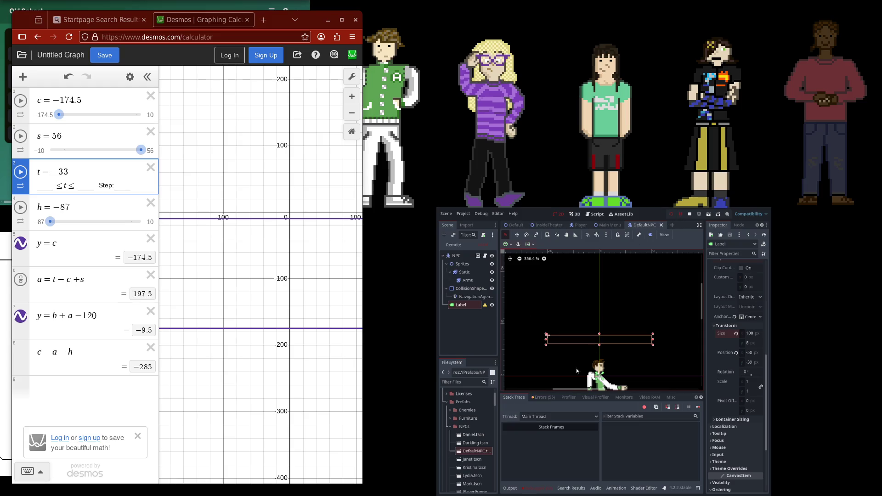
pyautogui.click(514, 490)
pyautogui.moveTo(82, 101); pyautogui.dragTo(52, 103)
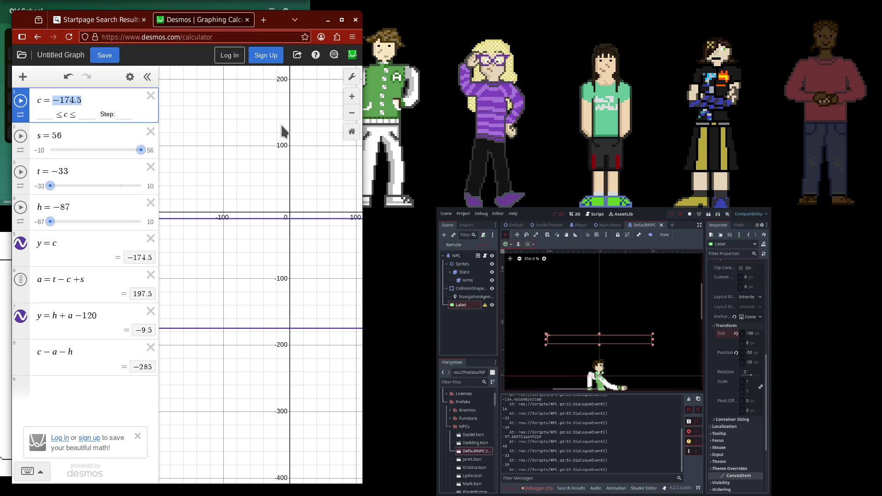
# Set c to −98 and s to 48, then zoom in on the graph
pyautogui.write('-97')
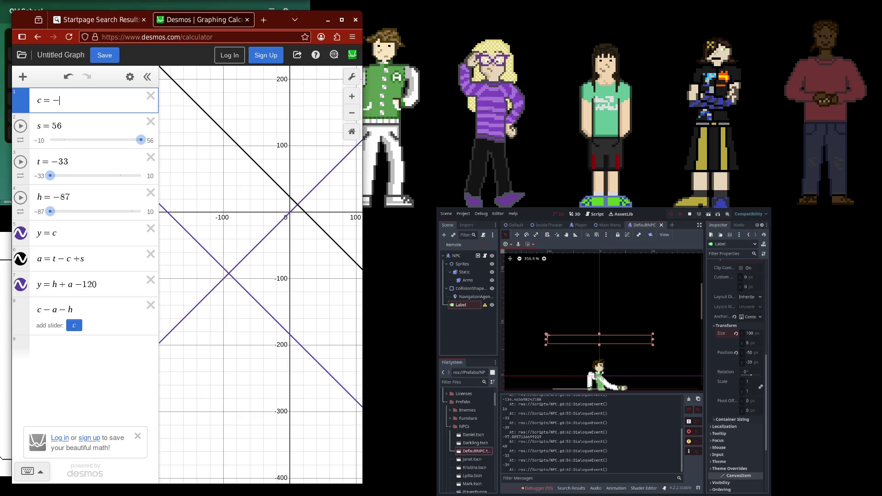
pyautogui.press('BackSpace')
pyautogui.write('8')
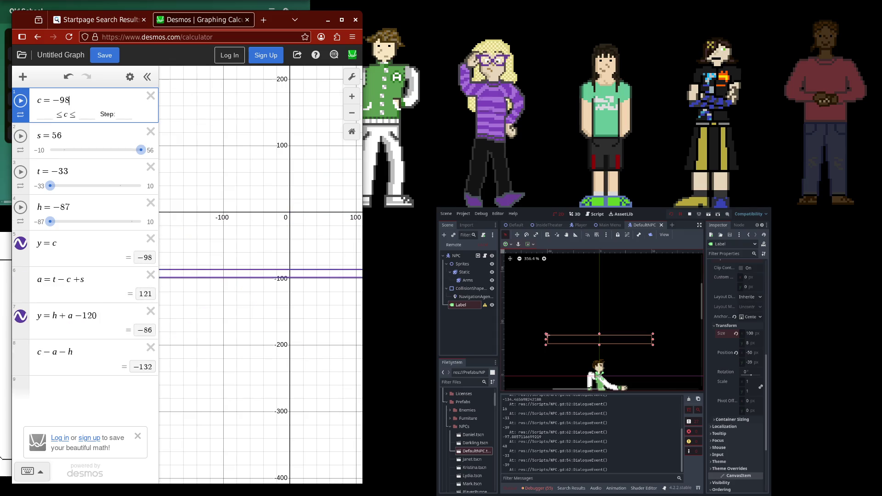
pyautogui.moveTo(75, 133); pyautogui.dragTo(52, 133)
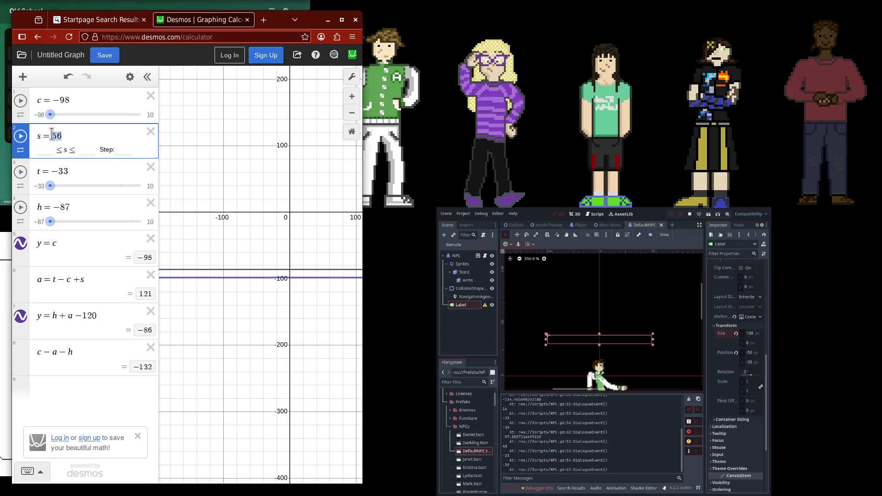
pyautogui.write('48')
pyautogui.scroll(2, 298, 289)
pyautogui.scroll(5, 299, 289)
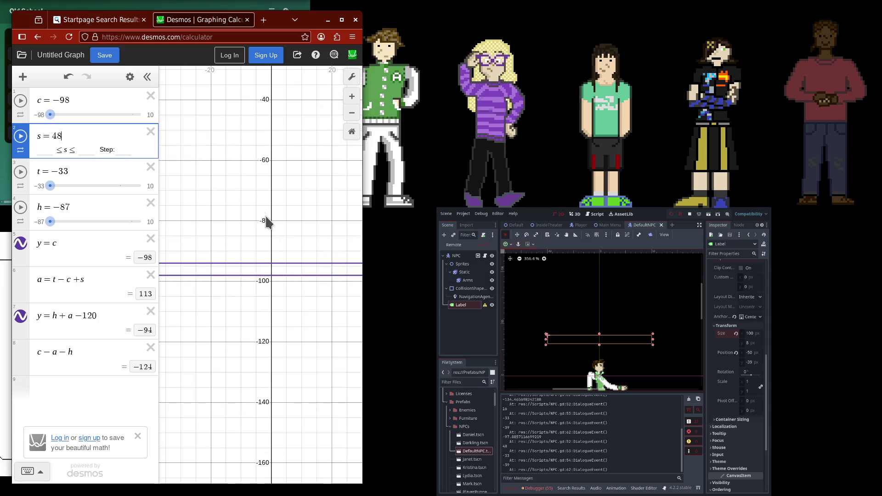
pyautogui.scroll(3, 271, 238)
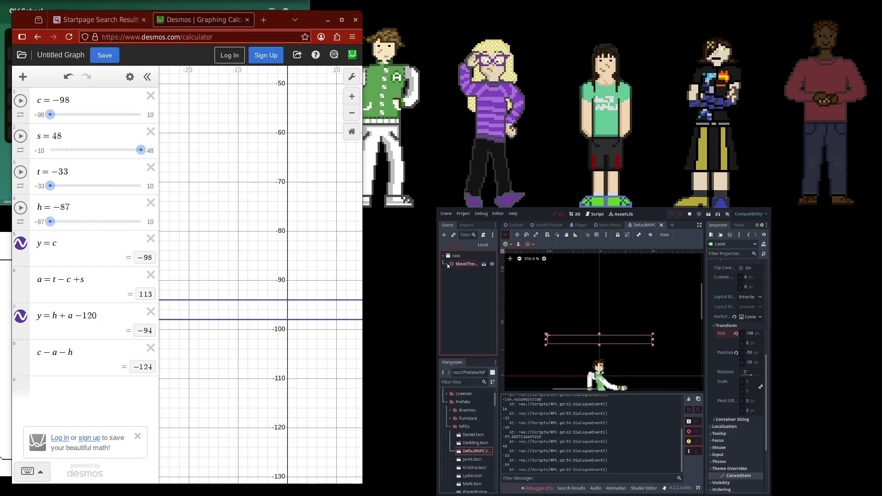
# Select Kristina's Label in the remote tree and drag its Position y to −87
pyautogui.click(452, 245)
pyautogui.click(449, 305)
pyautogui.click(467, 330)
pyautogui.scroll(-2, 750, 392)
pyautogui.scroll(-4, 748, 390)
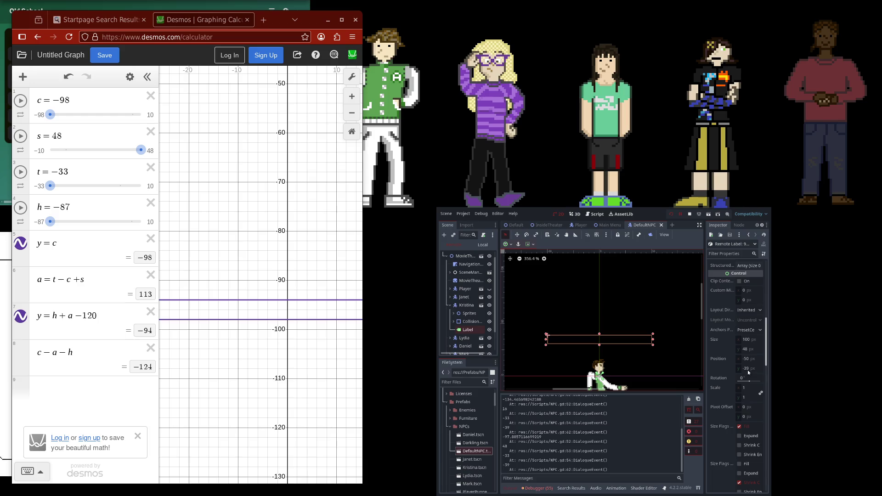
pyautogui.moveTo(747, 370); pyautogui.dragTo(750, 369)
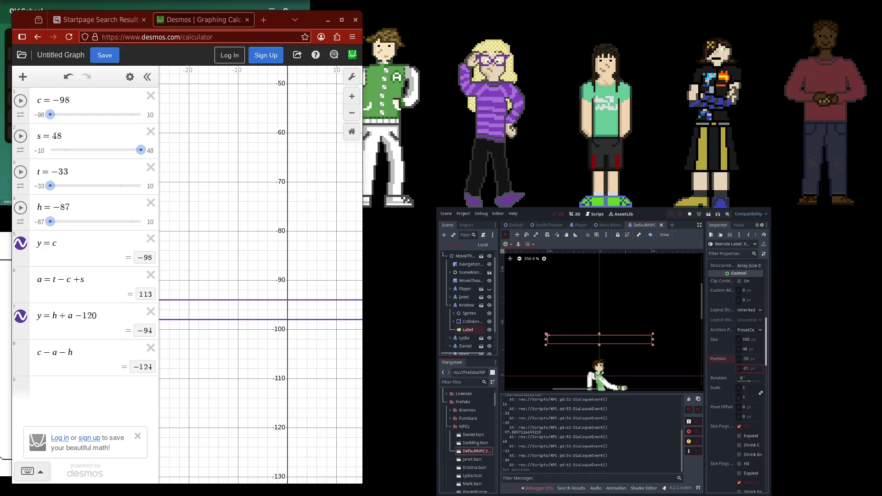
pyautogui.moveTo(748, 368); pyautogui.dragTo(748, 368)
pyautogui.moveTo(739, 370); pyautogui.dragTo(744, 370)
pyautogui.scroll(-2, 735, 367)
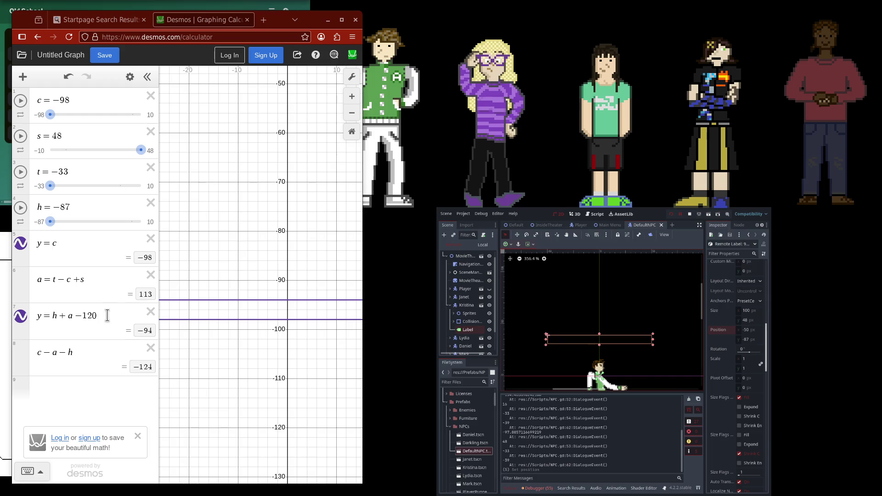
# Change Desmos expression 7 to y = h/2 + a − 120, trial −50 as the label's Position y, then undo
pyautogui.click(56, 316)
pyautogui.write('()')
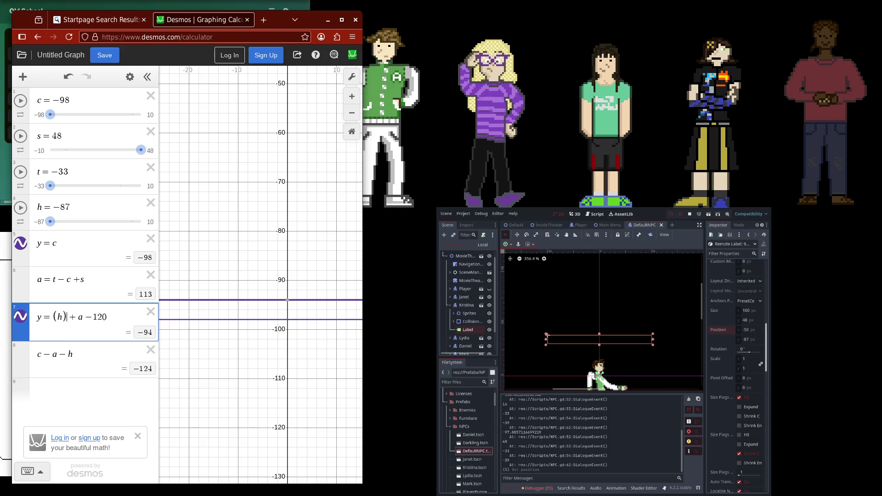
pyautogui.write('/2')
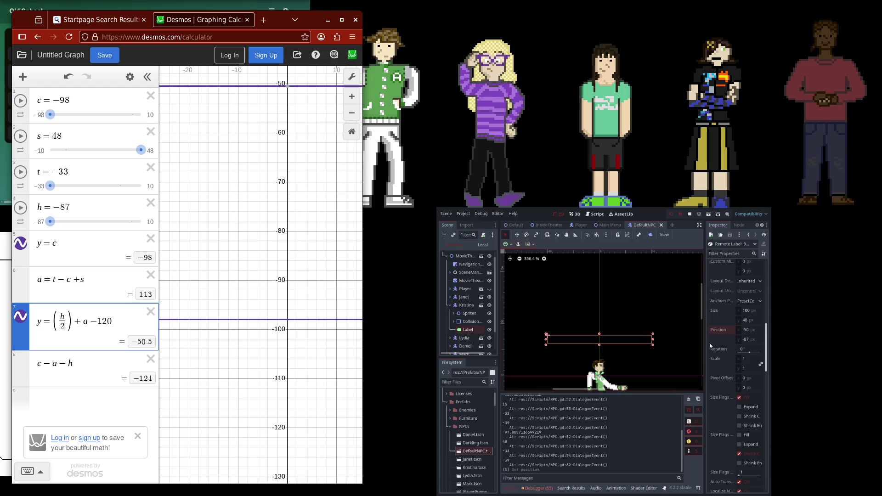
pyautogui.click(752, 340)
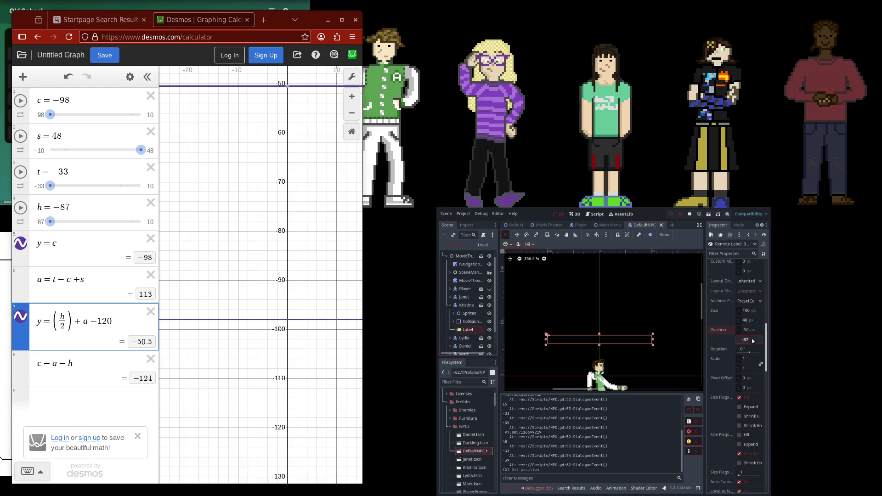
pyautogui.write('-50.5')
pyautogui.press('Return')
pyautogui.hotkey('ctrl', 'z')
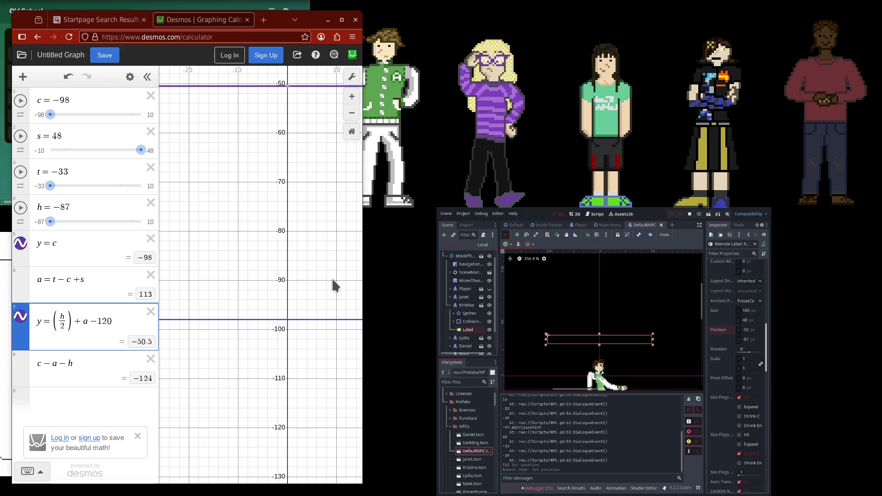
pyautogui.click(595, 215)
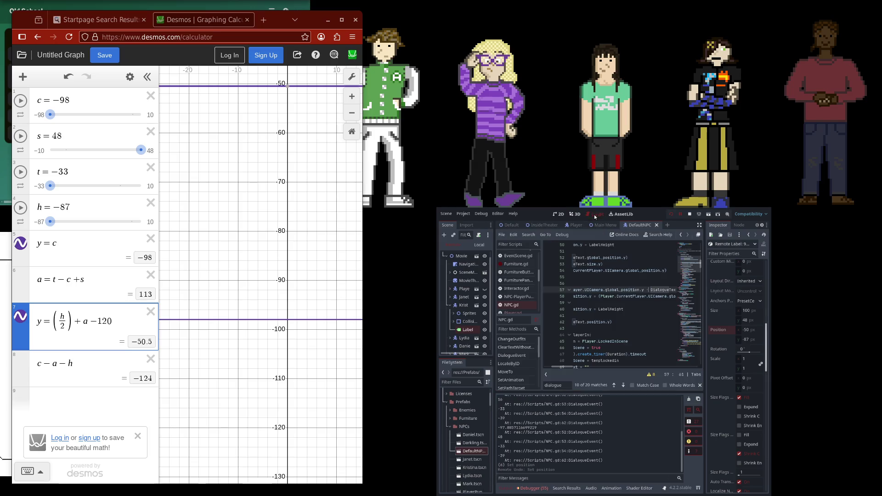
pyautogui.hscroll(-3, 557, 369)
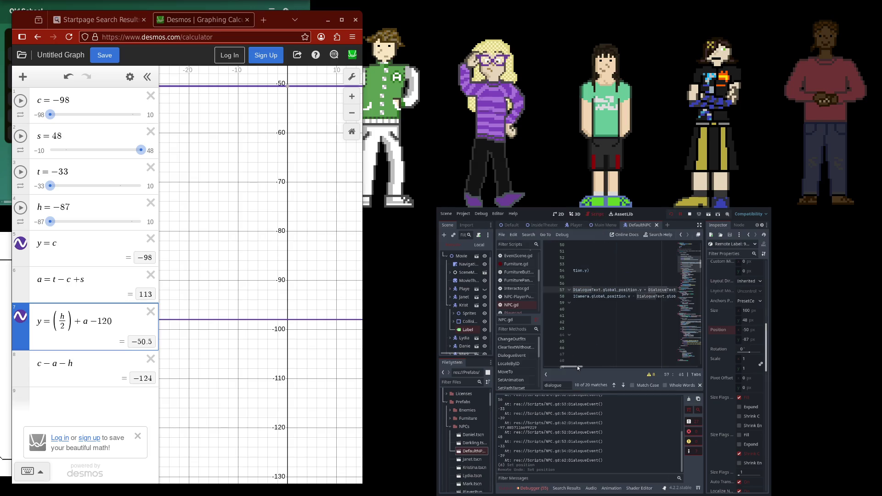
pyautogui.click(126, 275)
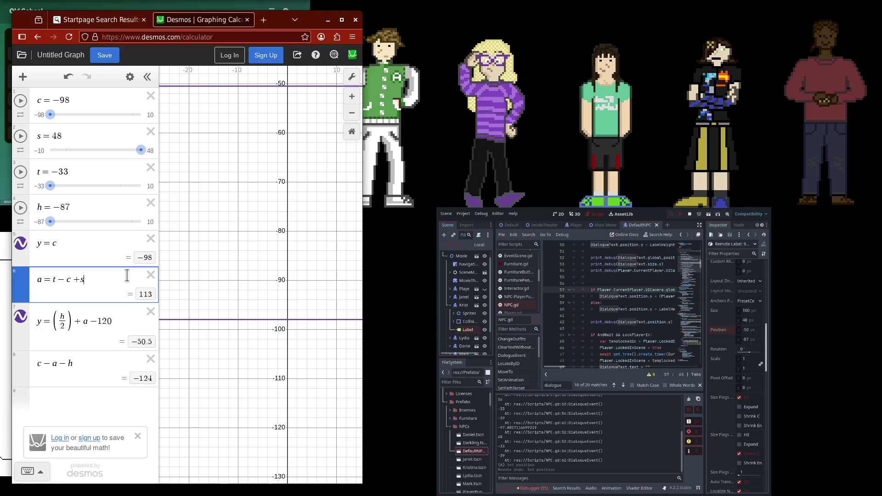
pyautogui.write('(')
pyautogui.press('Right')
pyautogui.write('/(2')
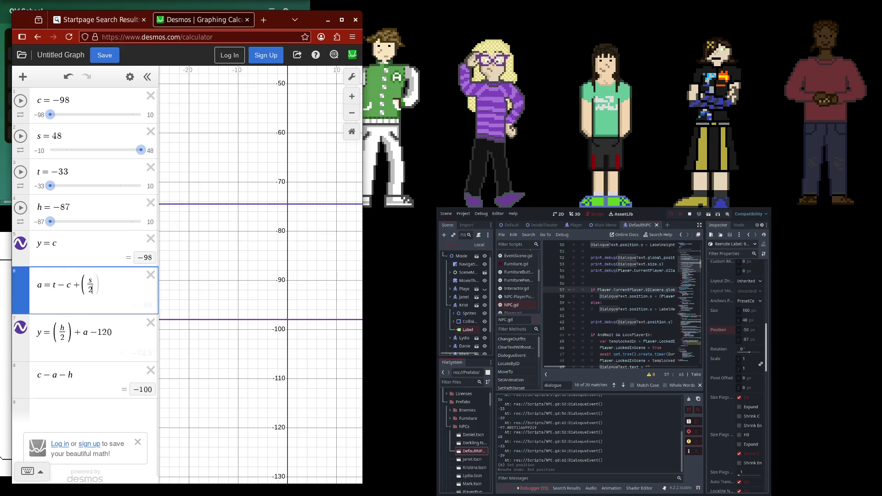
pyautogui.write('))')
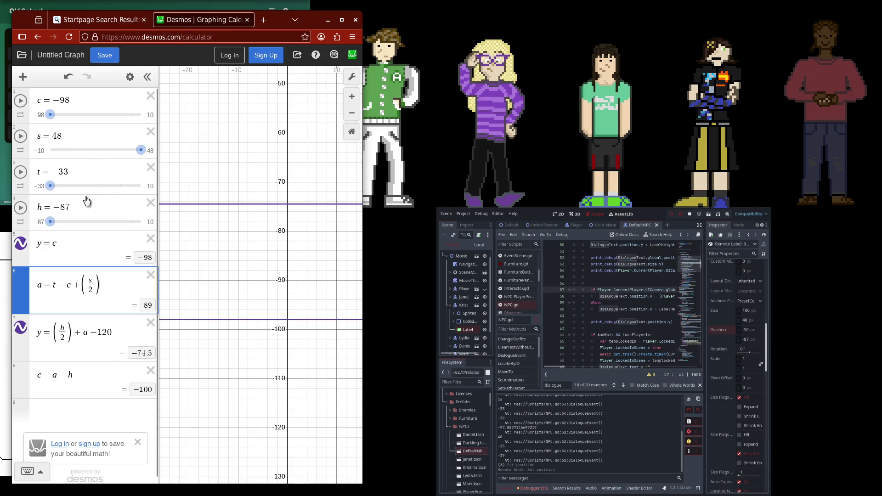
pyautogui.press('BackSpace')
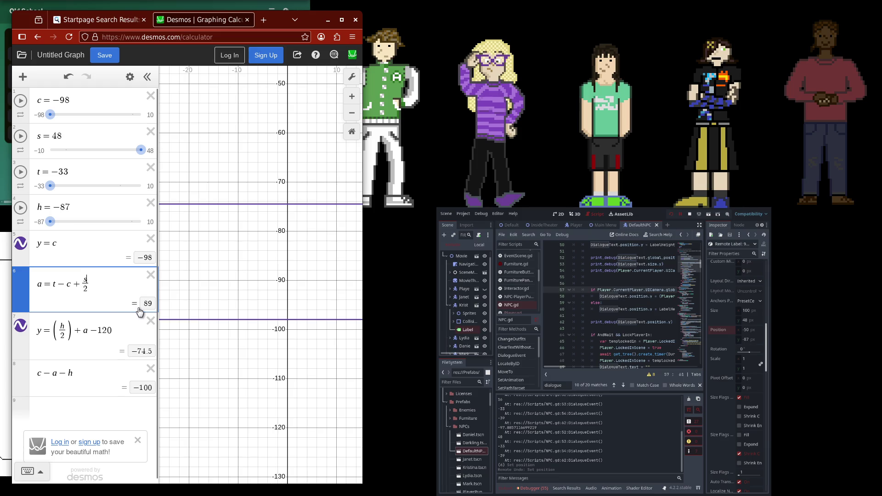
pyautogui.press('Down')
pyautogui.press('BackSpace')
pyautogui.press('BackSpace')
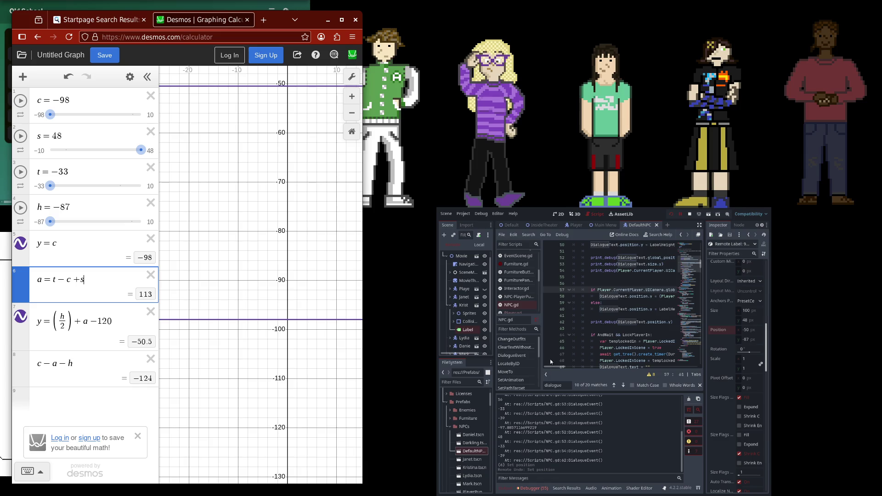
pyautogui.scroll(3, 599, 337)
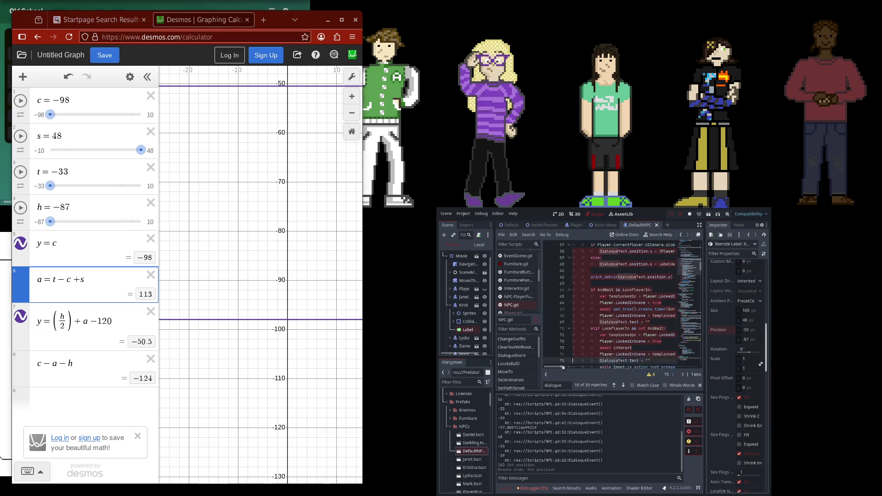
pyautogui.scroll(-3, 600, 336)
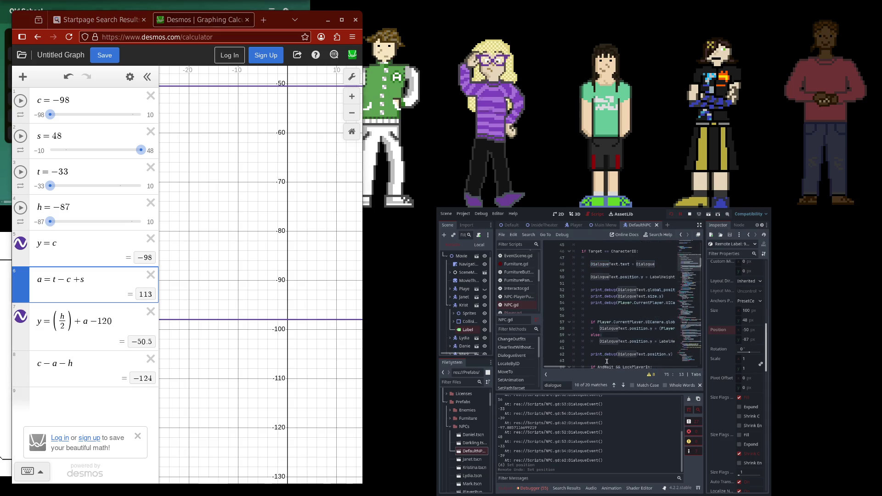
pyautogui.click(607, 342)
pyautogui.moveTo(555, 367)
pyautogui.mouseDown()
pyautogui.moveTo(598, 367)
pyautogui.moveTo(555, 367)
pyautogui.mouseUp()
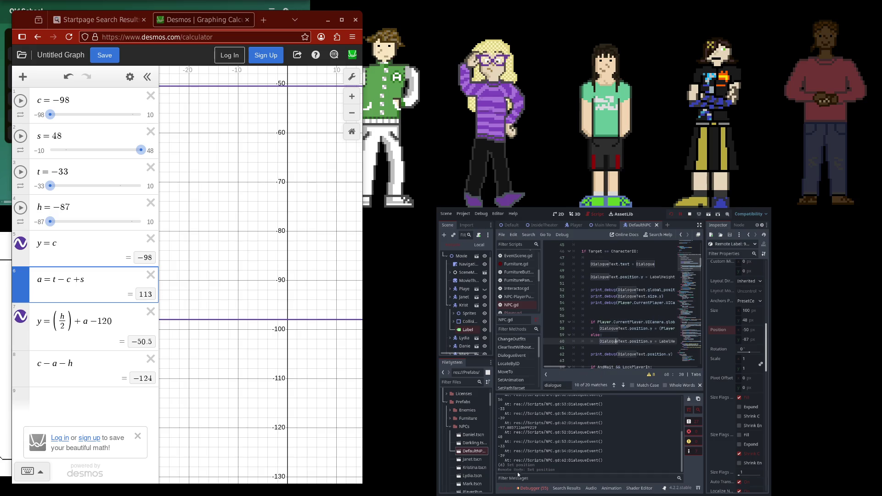
pyautogui.scroll(2, 623, 348)
pyautogui.moveTo(571, 365)
pyautogui.mouseDown()
pyautogui.moveTo(585, 366)
pyautogui.moveTo(554, 368)
pyautogui.mouseUp()
pyautogui.scroll(-1, 585, 366)
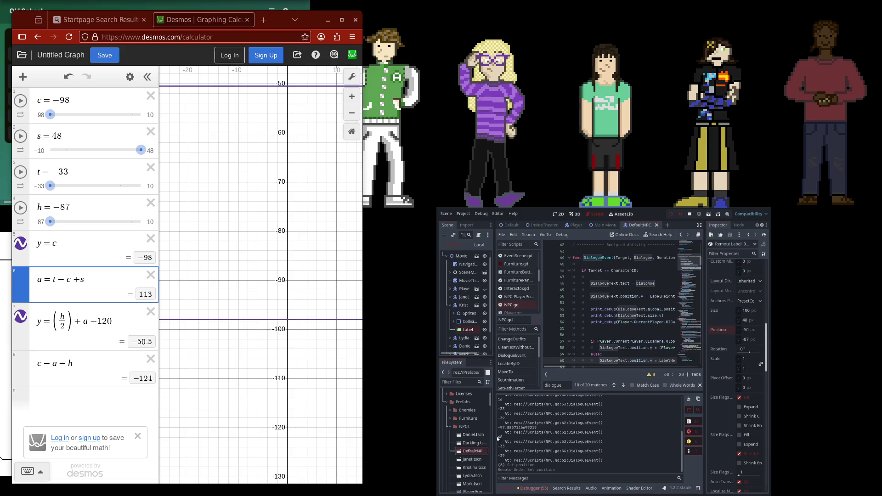
pyautogui.moveTo(554, 369)
pyautogui.mouseDown()
pyautogui.moveTo(578, 366)
pyautogui.moveTo(547, 368)
pyautogui.mouseUp()
# Add a 'var a' line and move the if-condition's long camera expression into it
pyautogui.click(602, 329)
pyautogui.press('Return')
pyautogui.write('var a =')
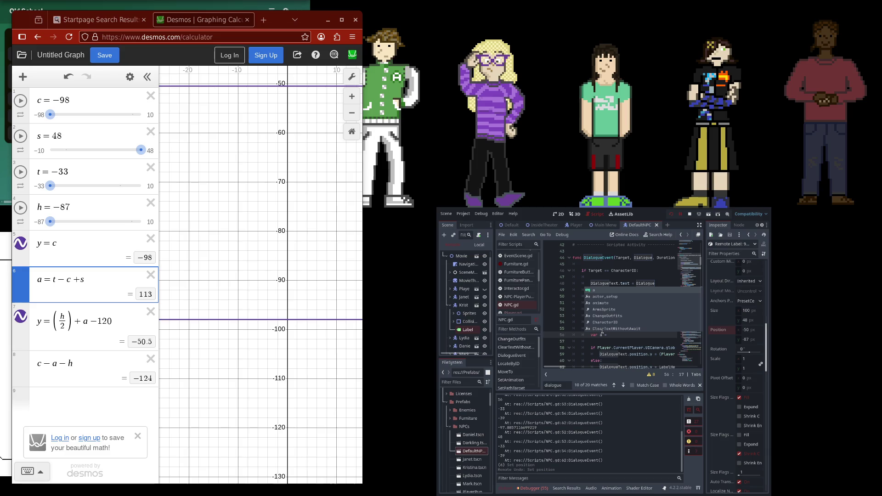
pyautogui.press('Escape')
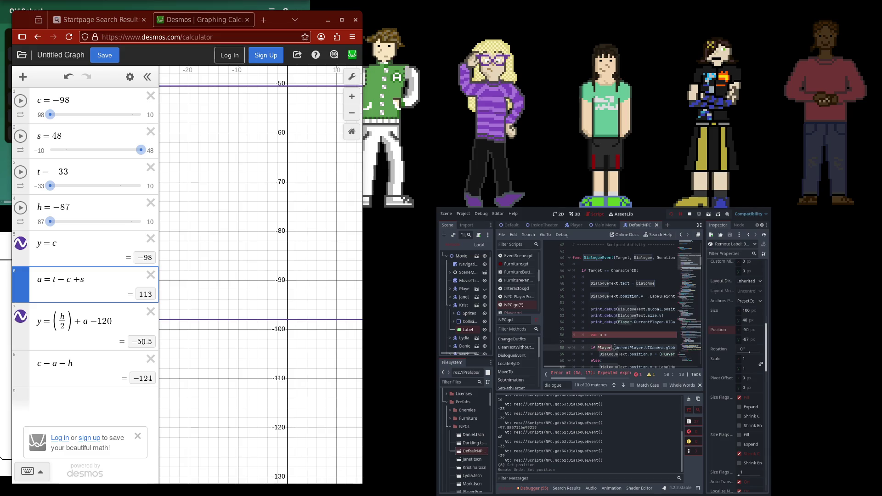
pyautogui.press('Down')
pyautogui.hscroll(2, 643, 347)
pyautogui.press('Down')
pyautogui.press('End')
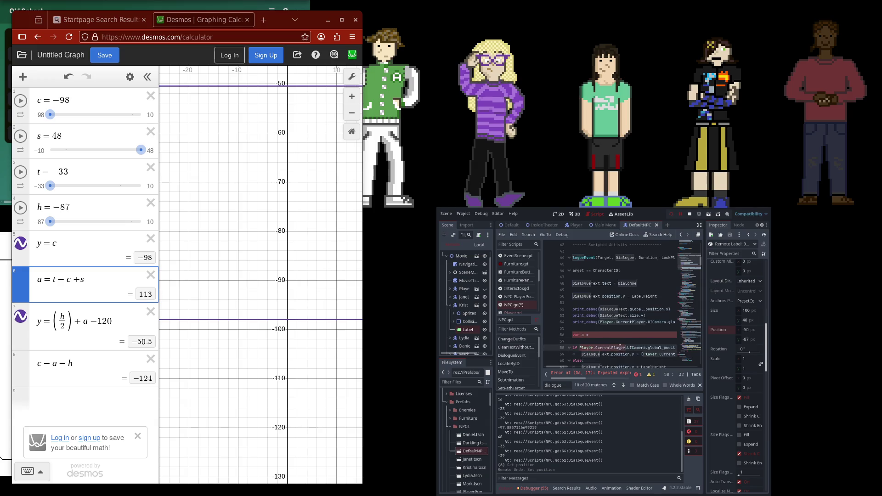
pyautogui.hscroll(-3, 620, 348)
pyautogui.click(652, 347)
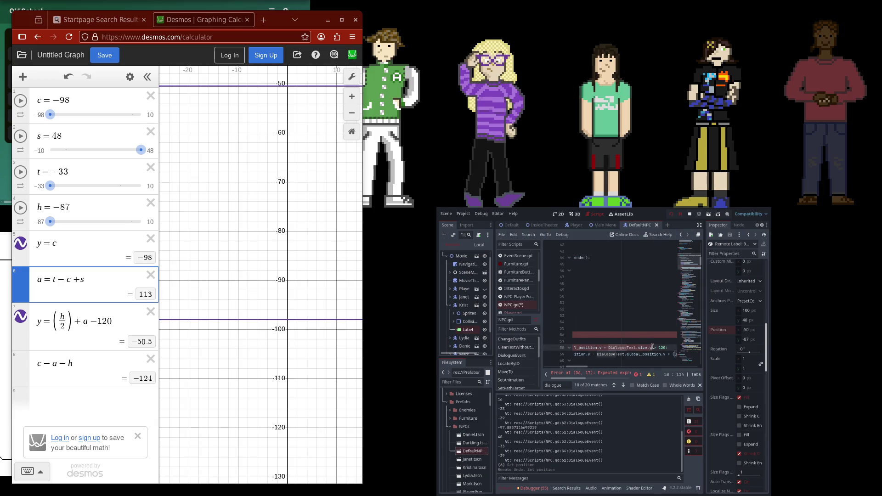
pyautogui.moveTo(652, 346); pyautogui.dragTo(579, 347)
pyautogui.hotkey('ctrl', 'x')
pyautogui.press('Up')
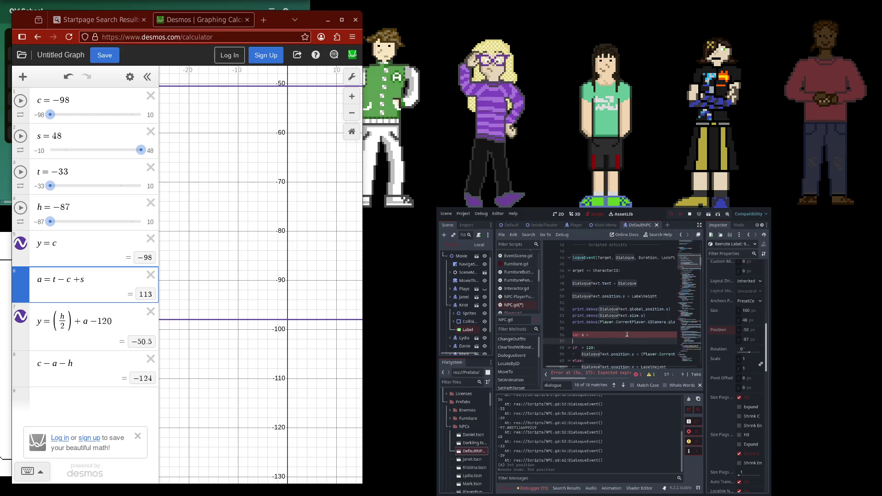
pyautogui.click(627, 335)
pyautogui.hotkey('ctrl', 'v')
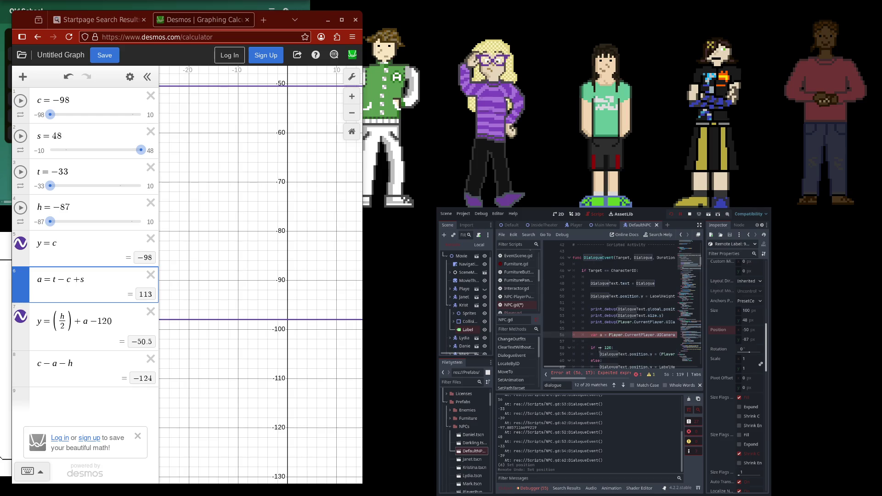
# Use a in the if-condition and set DialogueText.position.y to a − 120, then save NPC.gd
pyautogui.click(599, 347)
pyautogui.write('a')
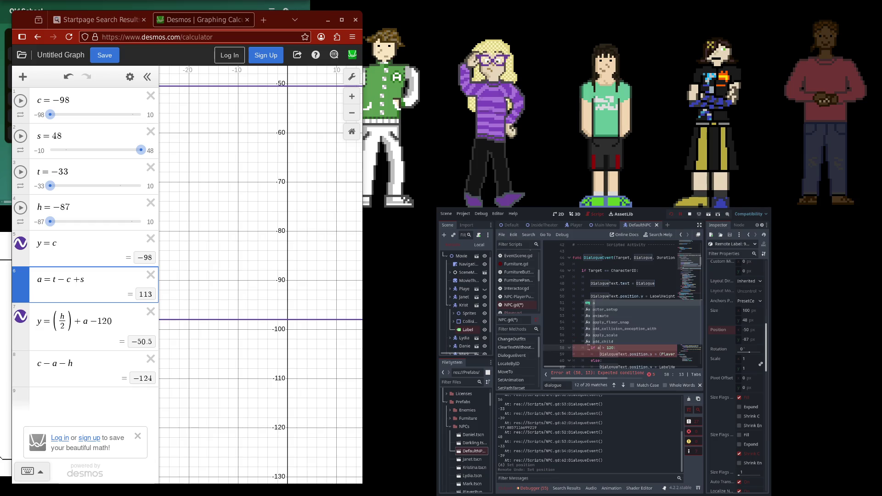
pyautogui.press('Escape')
pyautogui.press('Down')
pyautogui.press('End')
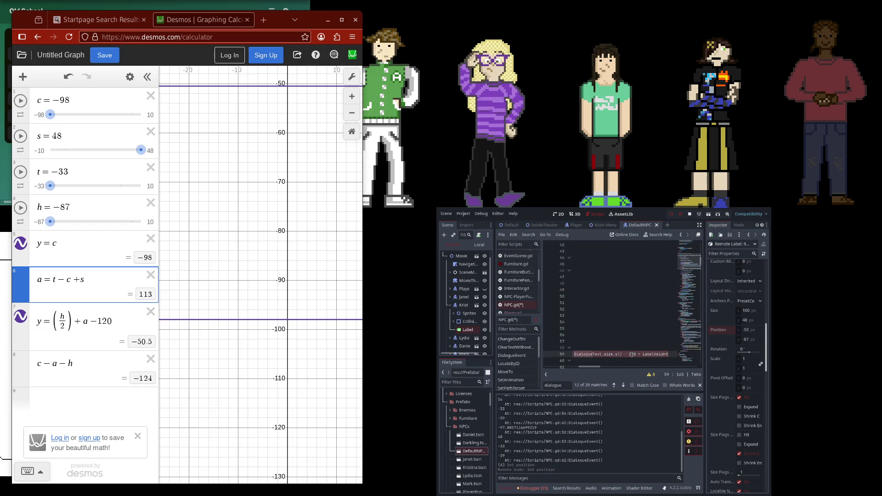
pyautogui.write('y)')
pyautogui.hscroll(-3, 625, 368)
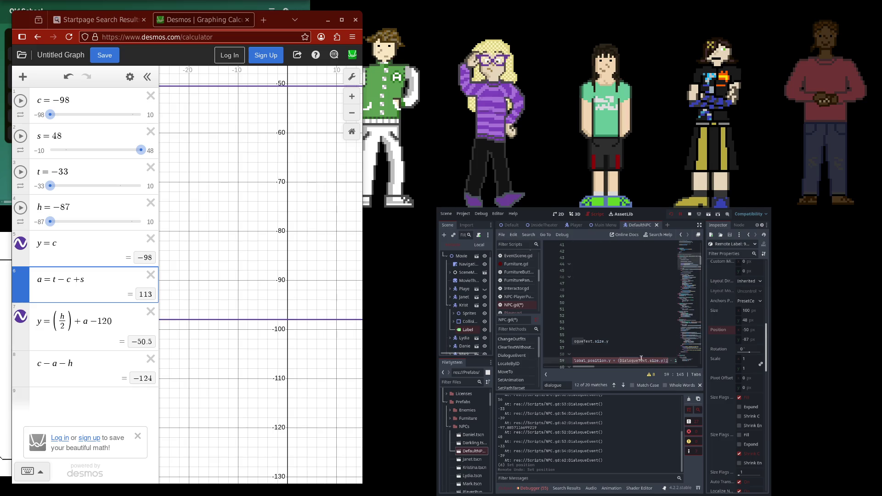
pyautogui.hscroll(-3, 625, 371)
pyautogui.click(659, 360)
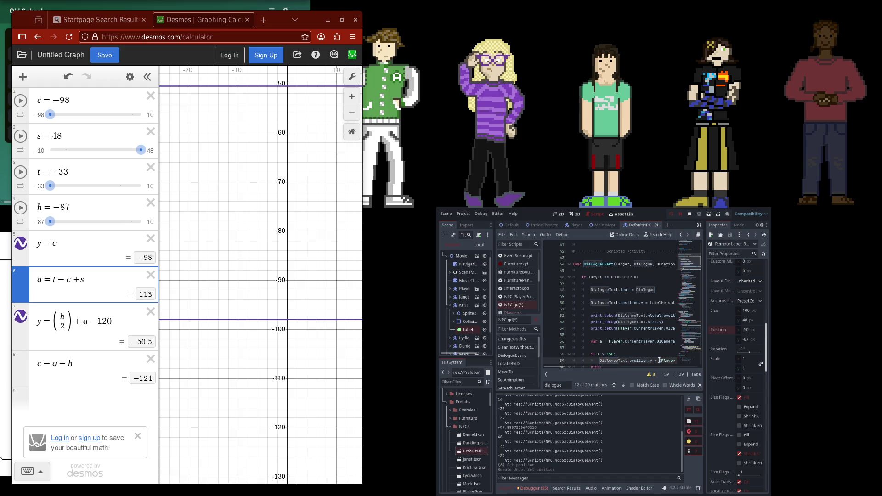
pyautogui.press('Up')
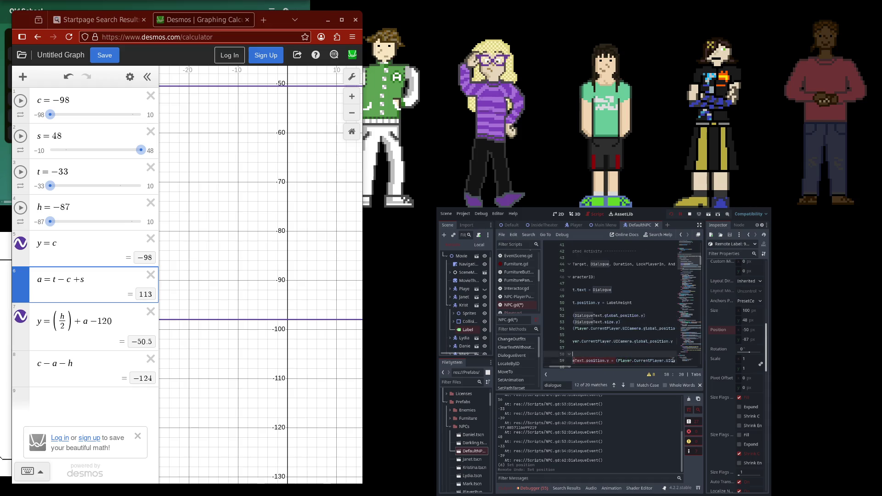
pyautogui.press('Down')
pyautogui.press('End')
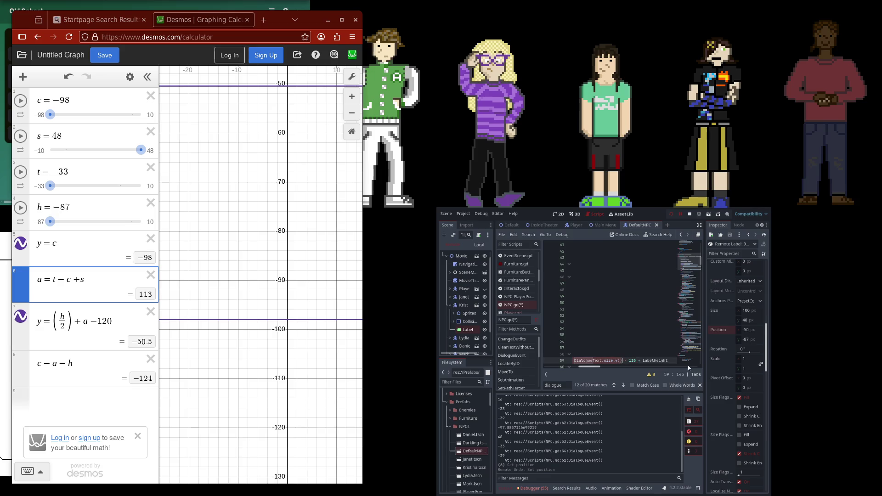
pyautogui.click(672, 359)
pyautogui.hotkey('ctrl', 'shift', 'Left')
pyautogui.hotkey('ctrl', 'shift', 'Left')
pyautogui.hotkey('ctrl', 'shift', 'Left')
pyautogui.write('a')
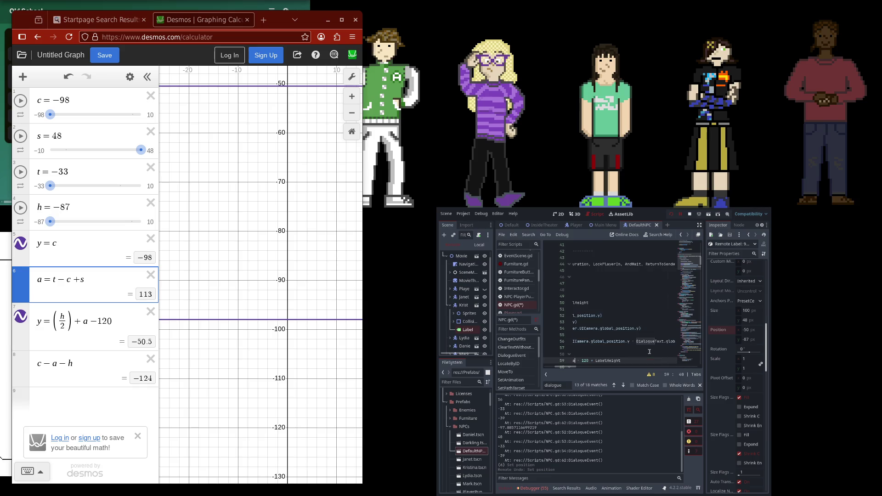
pyautogui.click(627, 361)
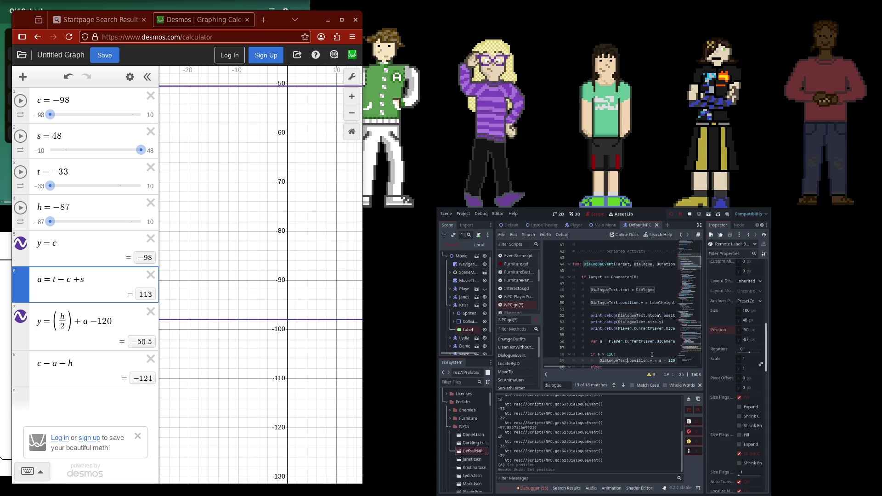
pyautogui.hotkey('ctrl', 's')
# Wrap the expression assigned to a on line 56 in parentheses
pyautogui.hscroll(5, 647, 344)
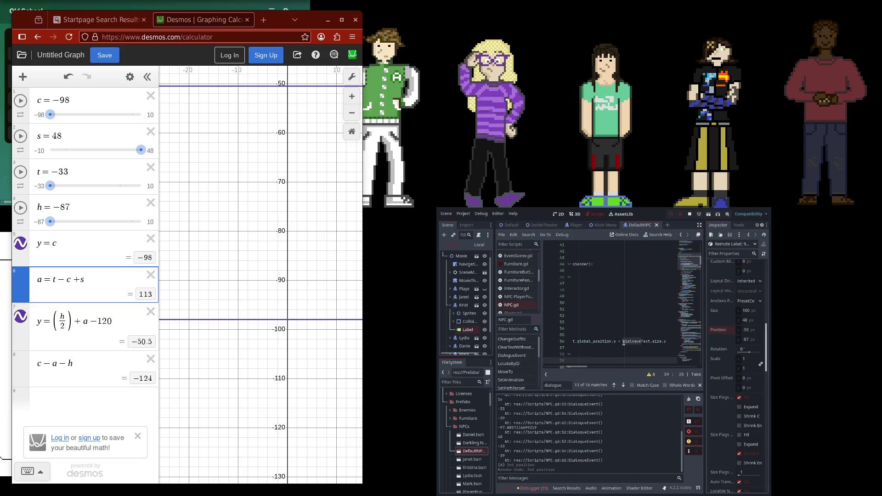
pyautogui.moveTo(623, 342); pyautogui.dragTo(669, 342)
pyautogui.write('(')
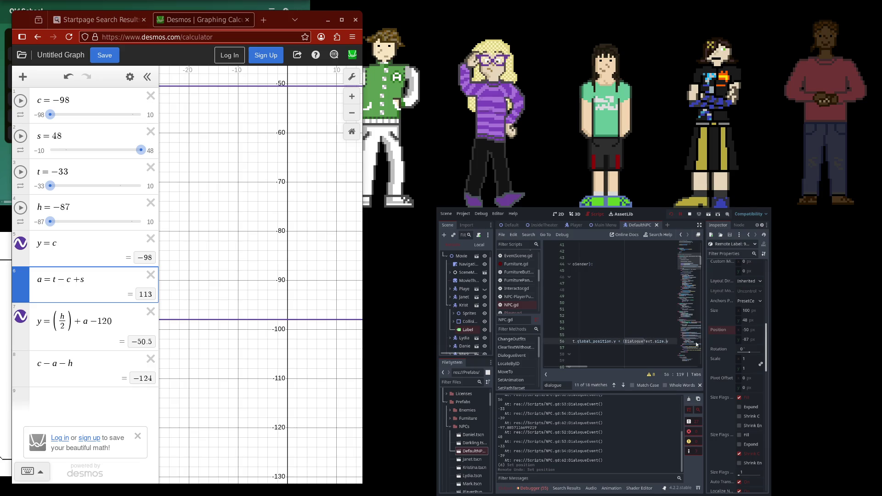
pyautogui.write(')')
pyautogui.press('Right')
pyautogui.press('Delete')
pyautogui.press('BackSpace')
# Change the debug print on line 63 to print_debug(a)
pyautogui.moveTo(581, 366); pyautogui.dragTo(551, 372)
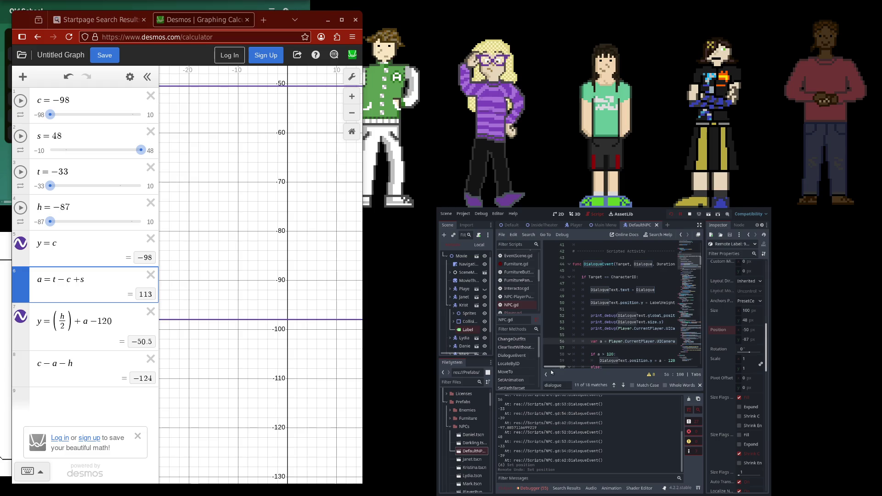
pyautogui.click(608, 347)
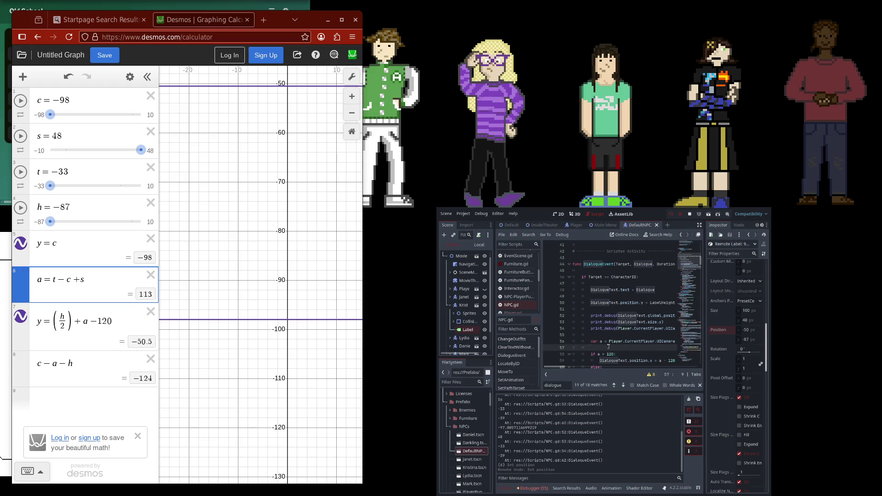
pyautogui.scroll(-3, 609, 350)
pyautogui.moveTo(622, 330); pyautogui.dragTo(669, 329)
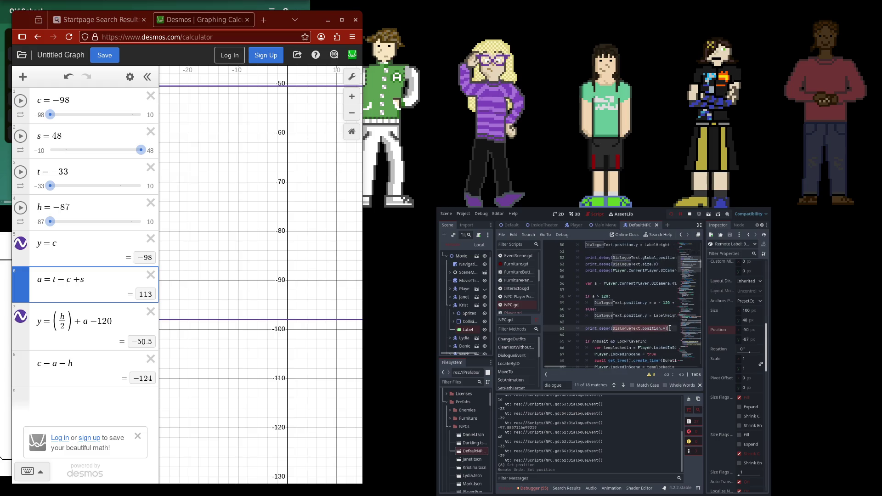
pyautogui.click(665, 329)
pyautogui.hotkey('ctrl', 'BackSpace')
pyautogui.hotkey('ctrl', 'BackSpace')
pyautogui.hotkey('ctrl', 'BackSpace')
pyautogui.write('a')
pyautogui.press('Escape')
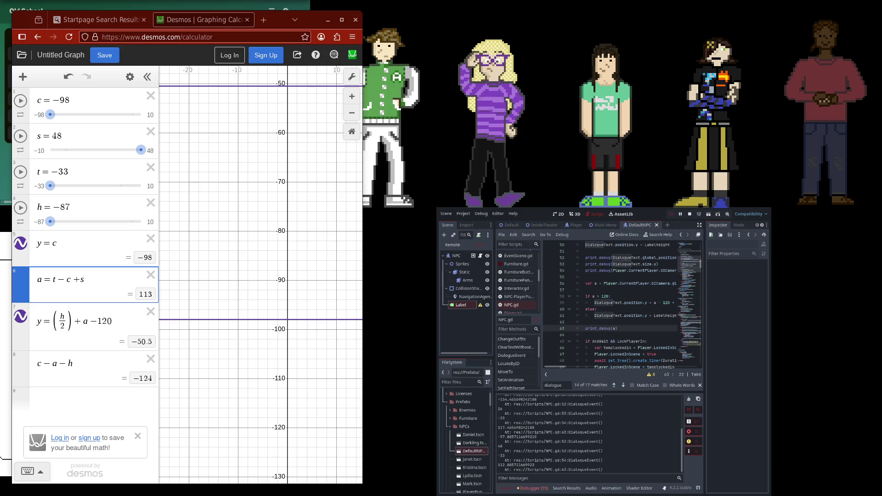
# Scroll the Output panel to read the printed values of a, showing 180
pyautogui.scroll(1, 503, 415)
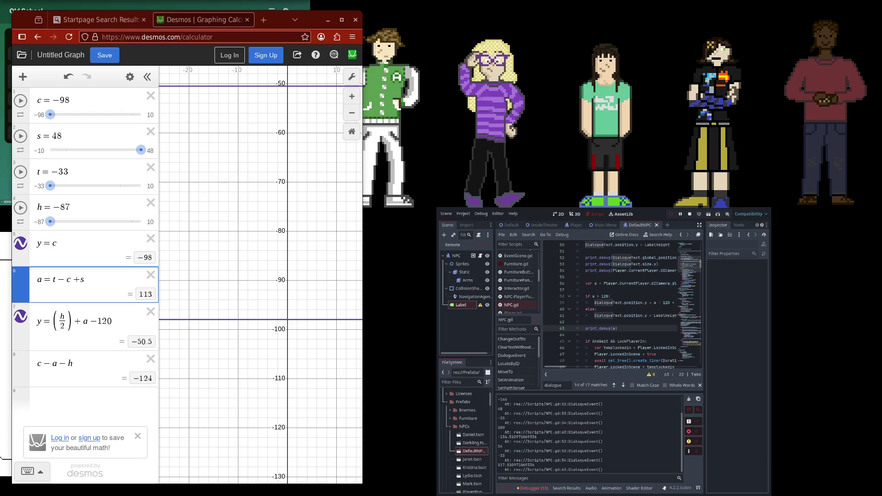
# Pause the game and inspect the live Label under Movie > Krist in the remote tree
pyautogui.click(680, 214)
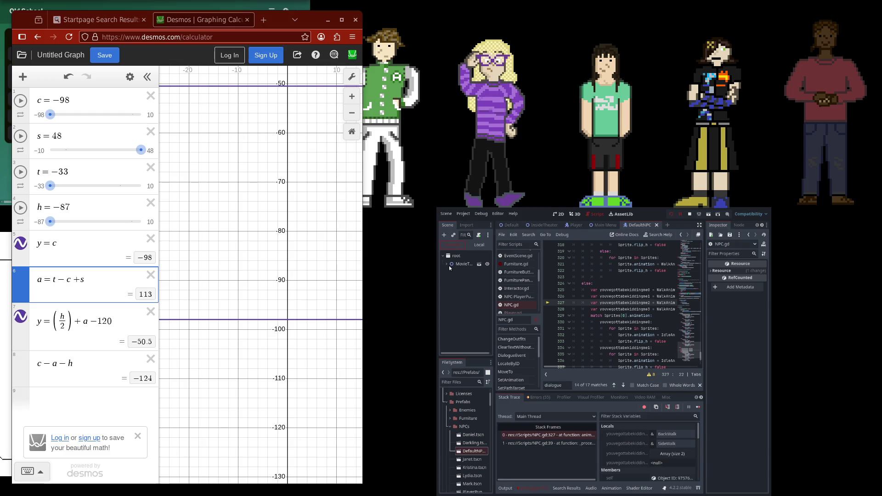
pyautogui.click(448, 265)
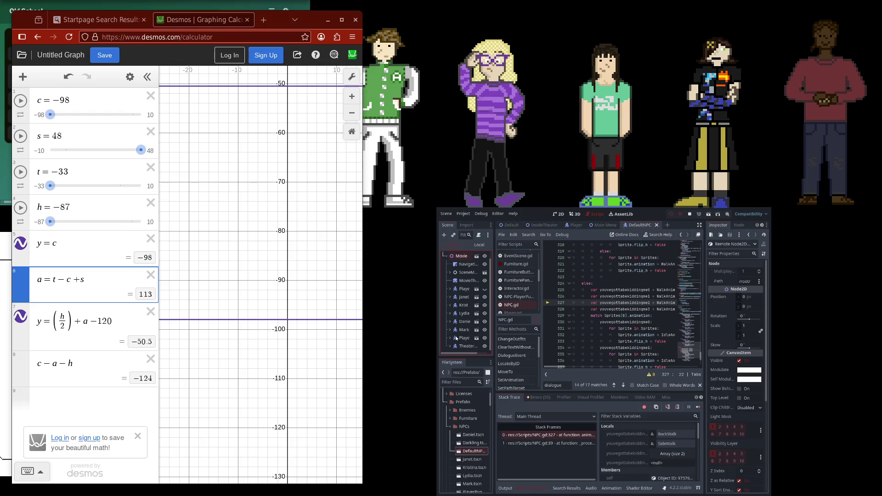
pyautogui.click(449, 304)
pyautogui.click(466, 329)
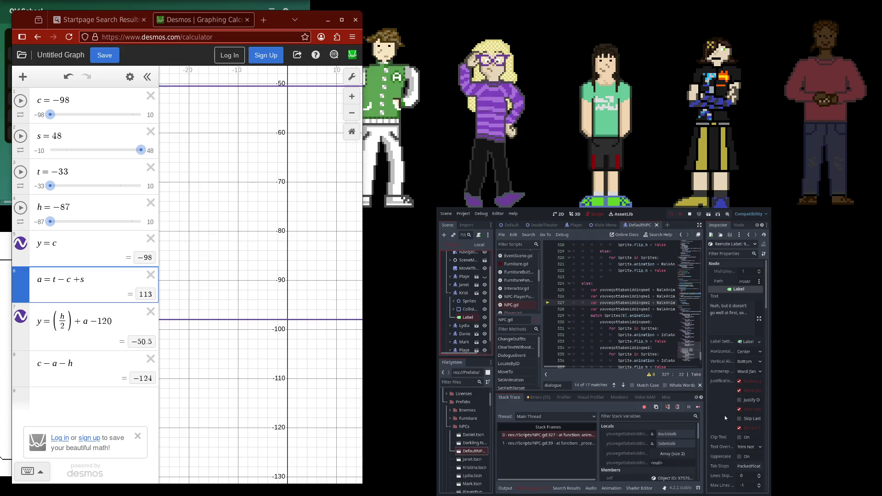
pyautogui.scroll(-10, 724, 415)
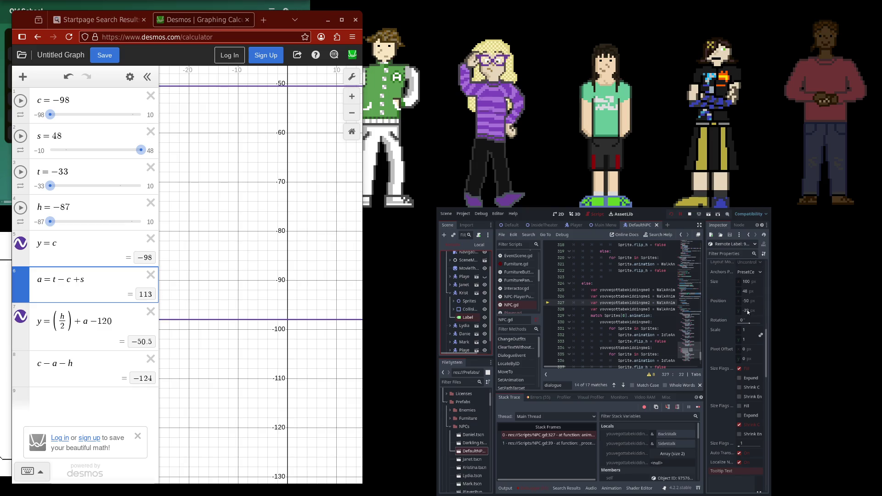
pyautogui.scroll(-3, 637, 471)
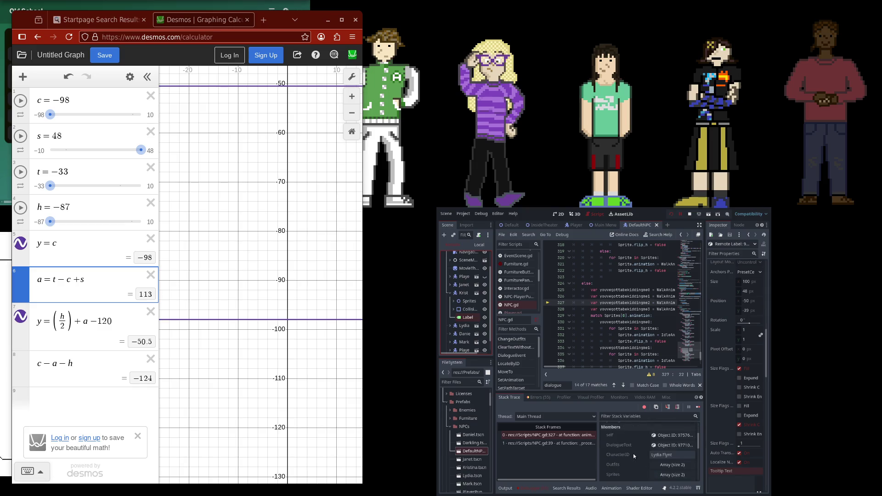
pyautogui.scroll(-5, 631, 445)
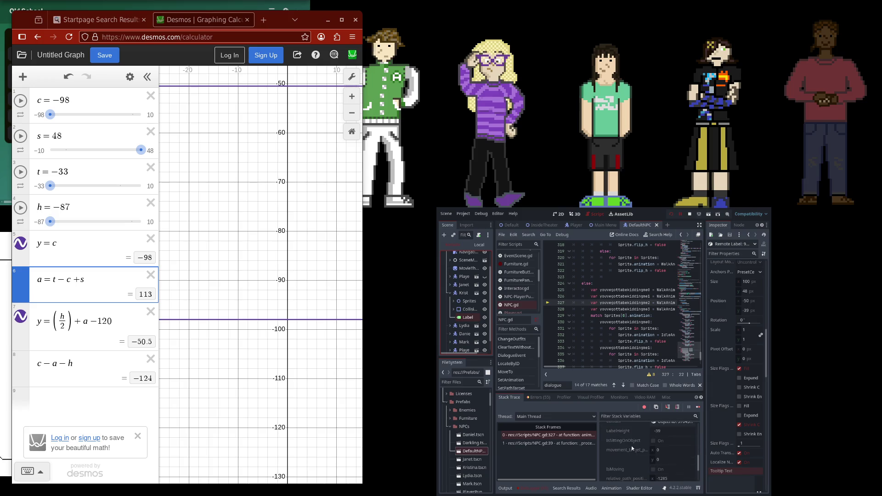
pyautogui.scroll(1, 631, 448)
# Select the NPC scene's local Label and show it in the 2D view
pyautogui.click(482, 245)
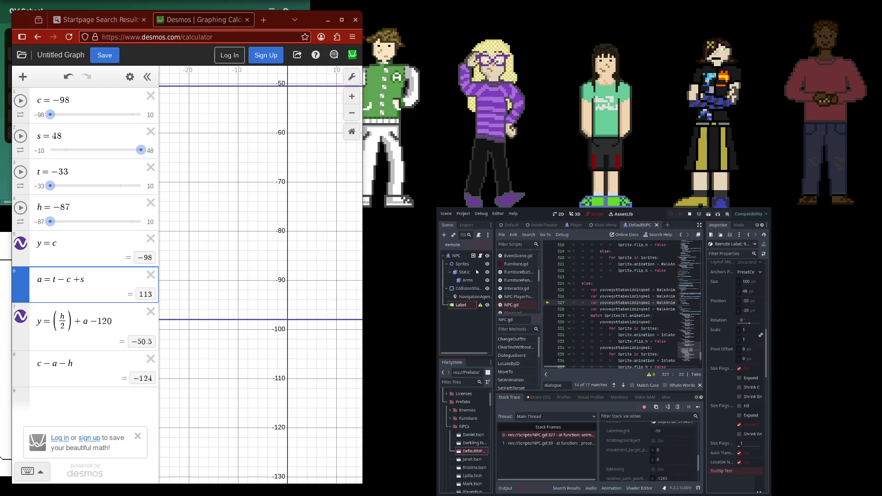
pyautogui.click(461, 305)
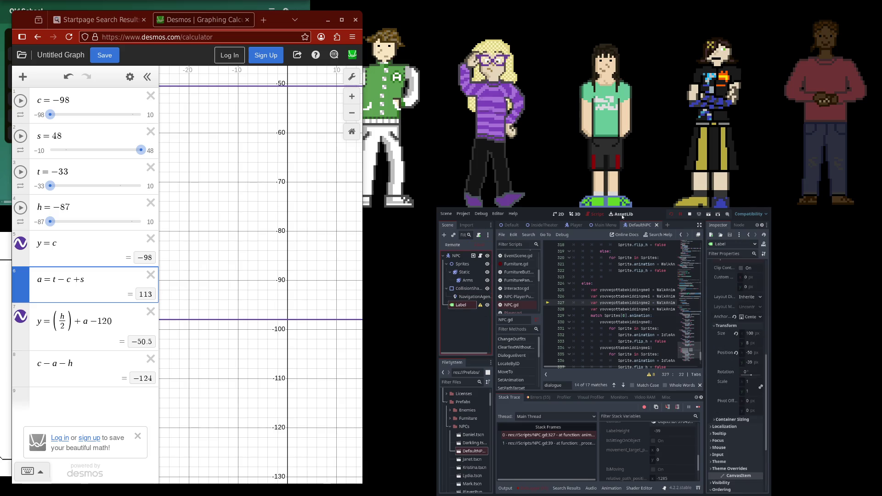
pyautogui.click(562, 214)
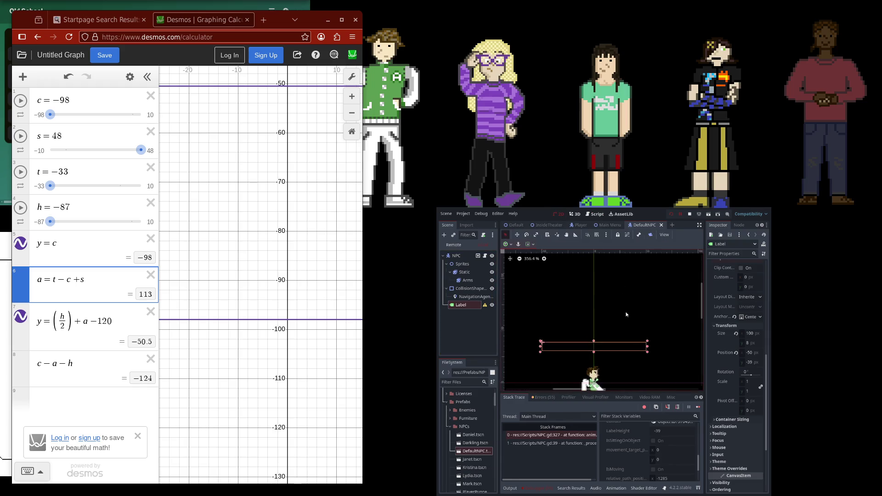
# Pan the 2D view to frame the NPC and its Label box
pyautogui.scroll(3, 613, 301)
pyautogui.moveTo(613, 301); pyautogui.dragTo(636, 291)
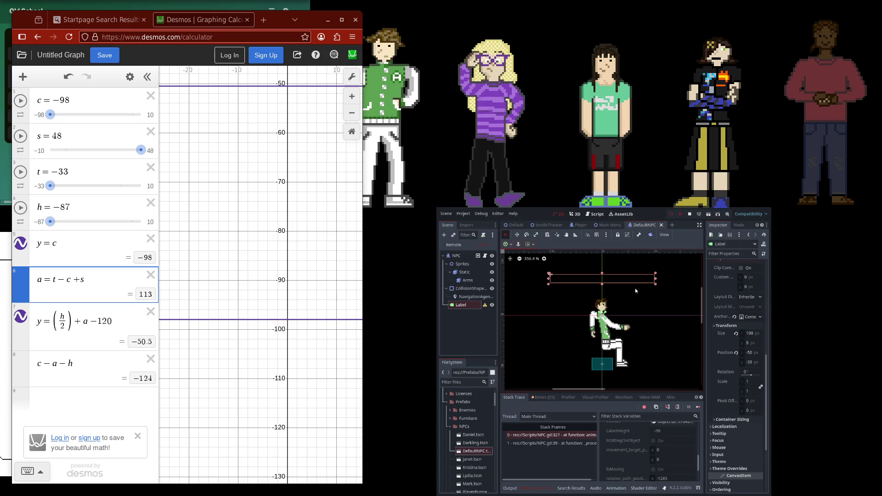
pyautogui.moveTo(635, 290); pyautogui.dragTo(624, 302)
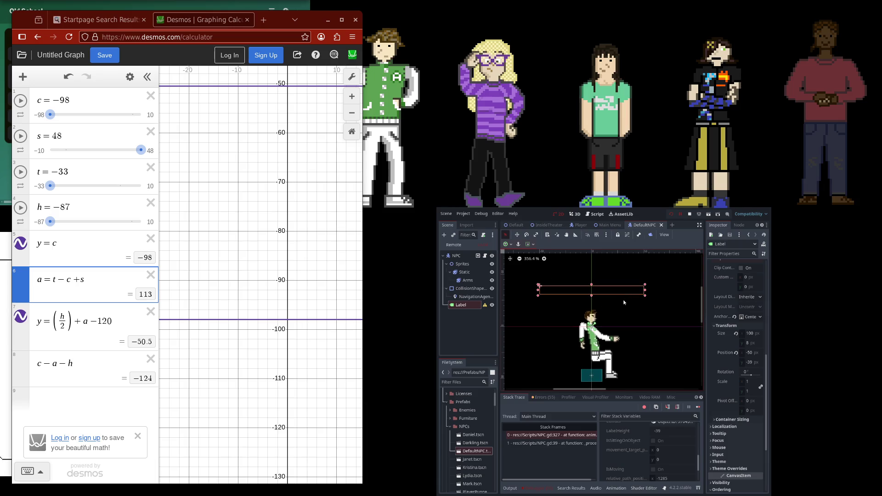
pyautogui.scroll(10, 729, 326)
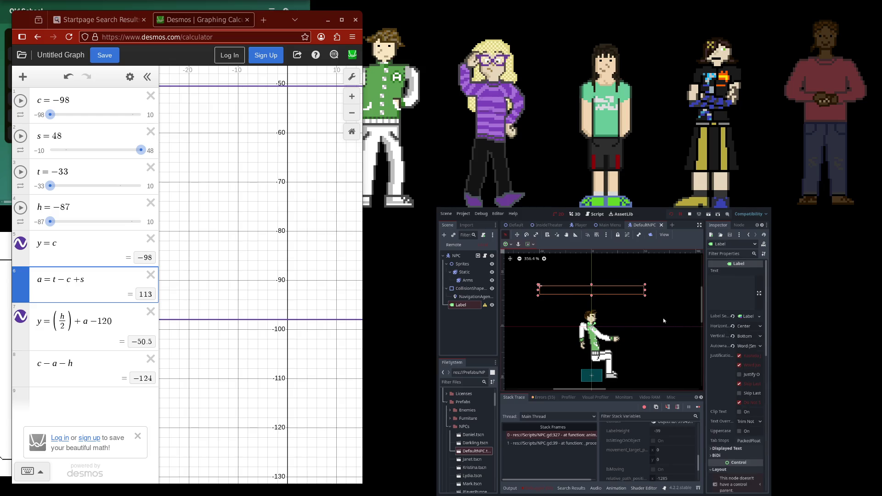
# Inspect Kristina's remote Label: size 100 × 48 at position −50, −39
pyautogui.click(446, 245)
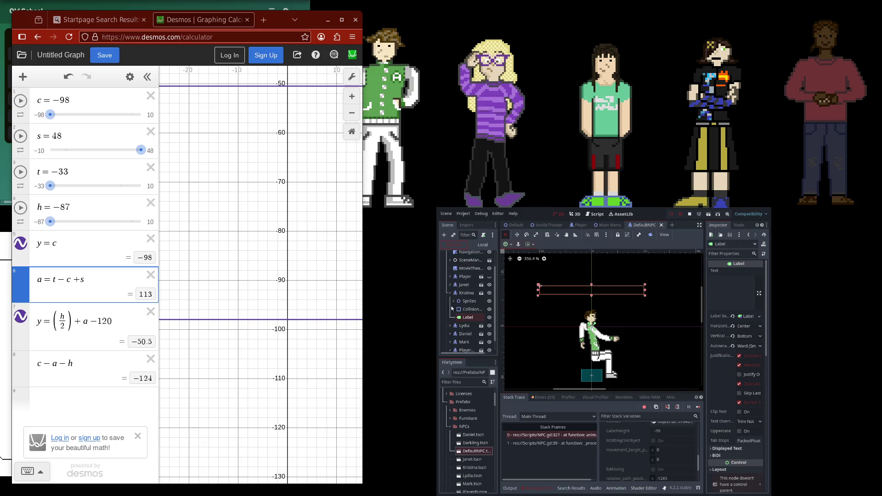
pyautogui.click(468, 316)
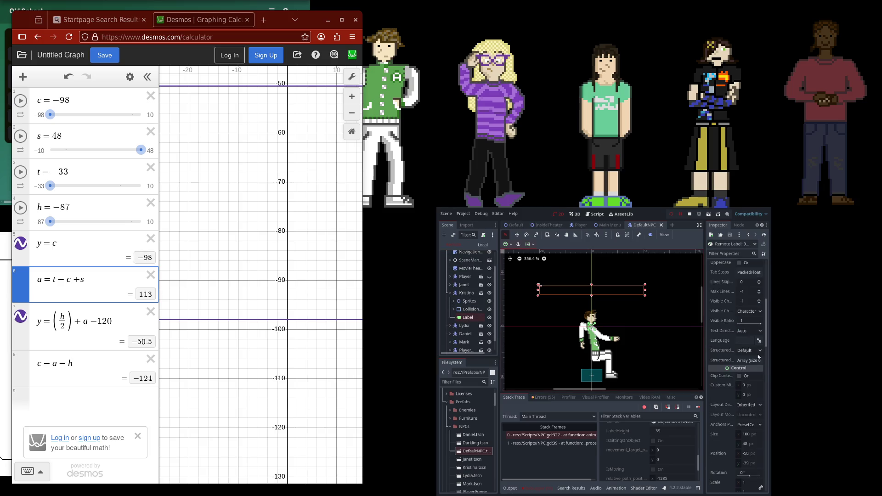
pyautogui.scroll(2, 744, 365)
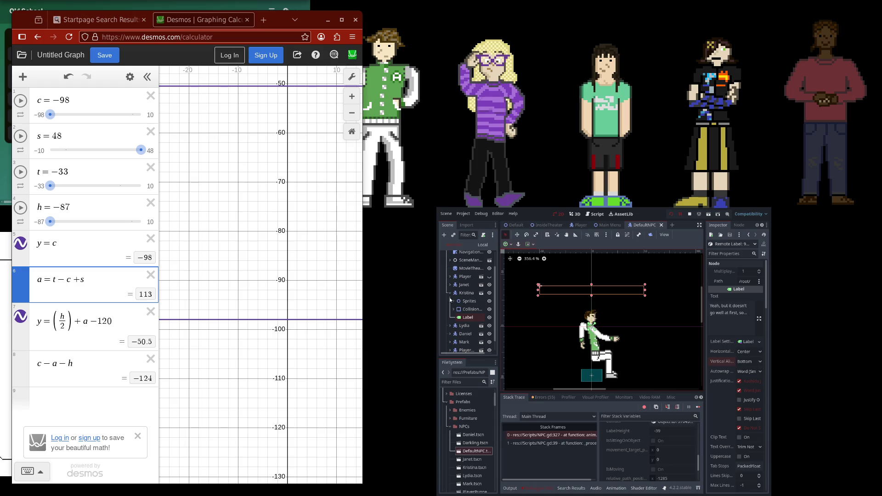
pyautogui.scroll(-5, 715, 344)
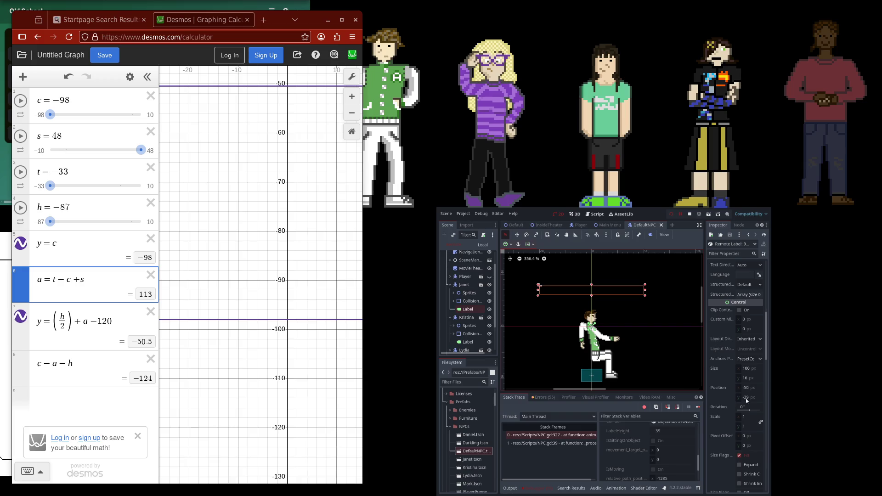
pyautogui.click(468, 342)
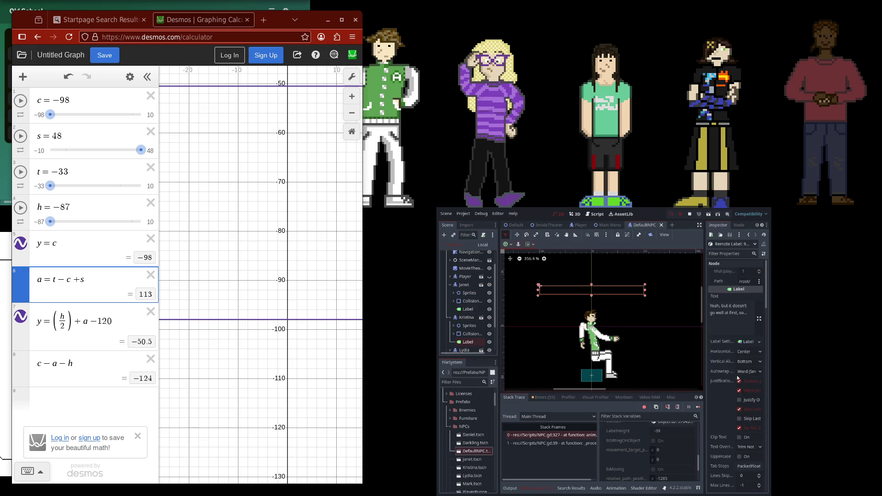
pyautogui.scroll(-4, 735, 349)
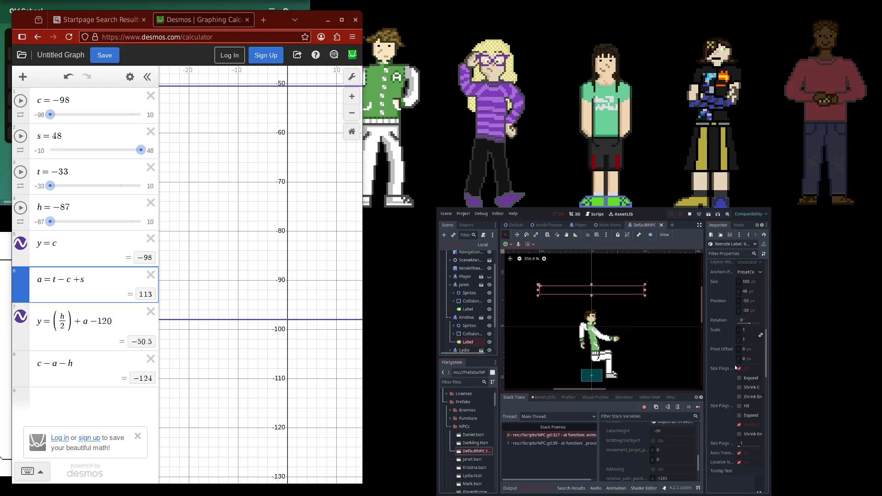
pyautogui.scroll(1, 735, 366)
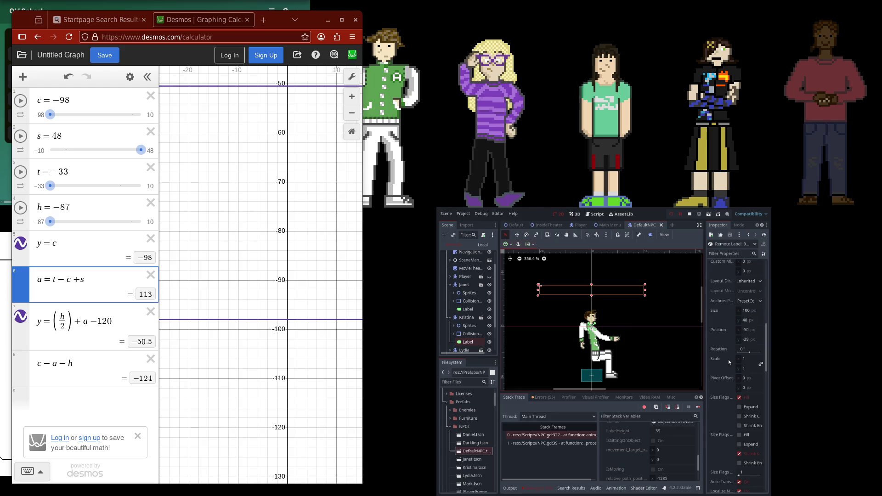
pyautogui.scroll(3, 728, 359)
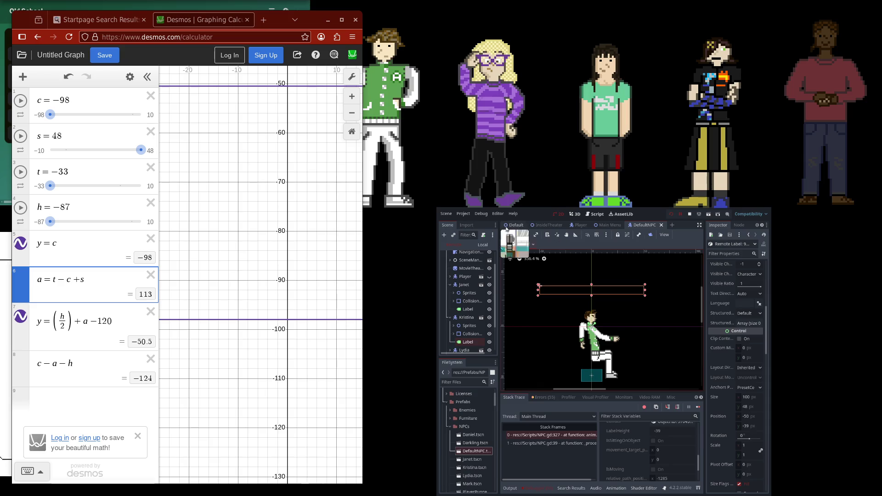
# Return to the Local tree, open the Default scene, resize panels, and open NPC.gd
pyautogui.click(483, 245)
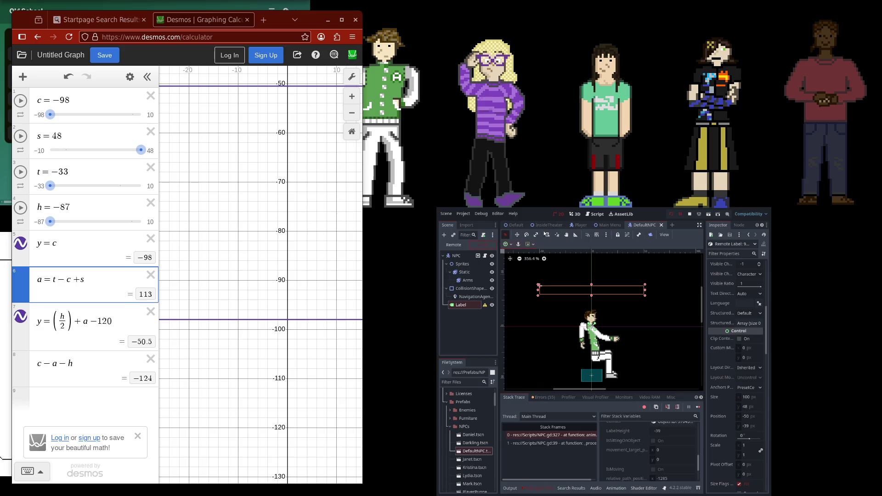
pyautogui.click(513, 224)
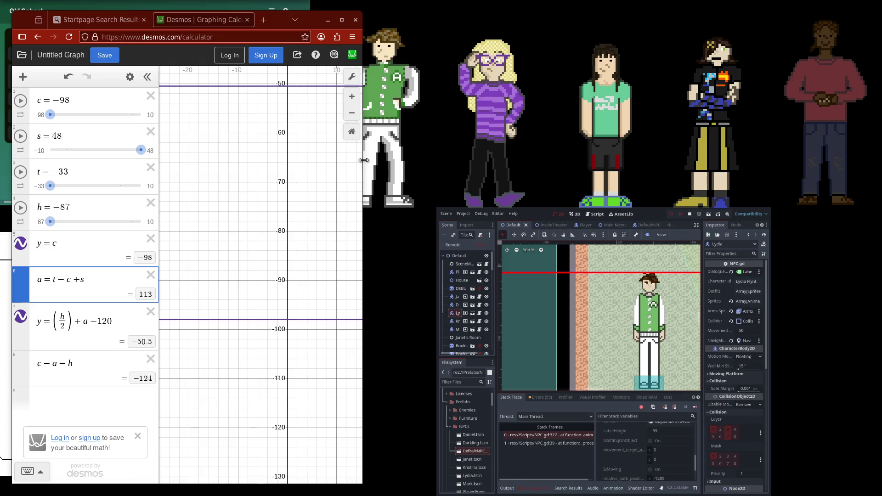
pyautogui.moveTo(362, 164); pyautogui.dragTo(318, 184)
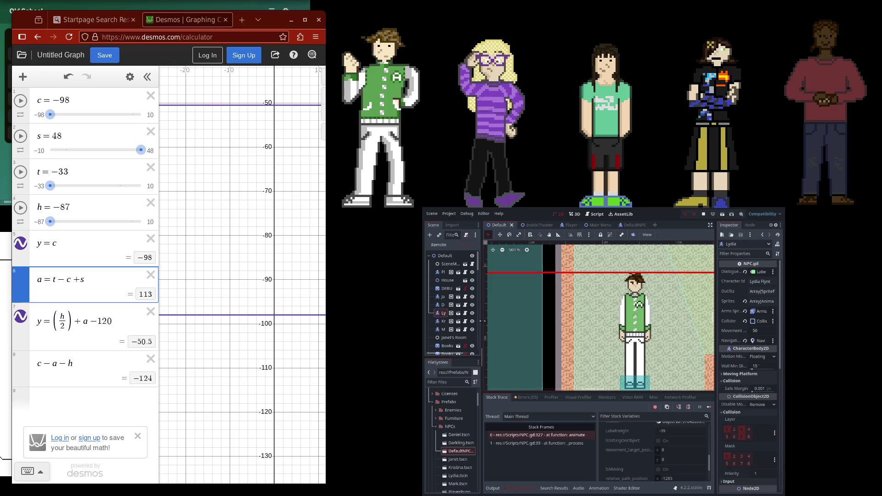
pyautogui.moveTo(482, 331); pyautogui.dragTo(509, 333)
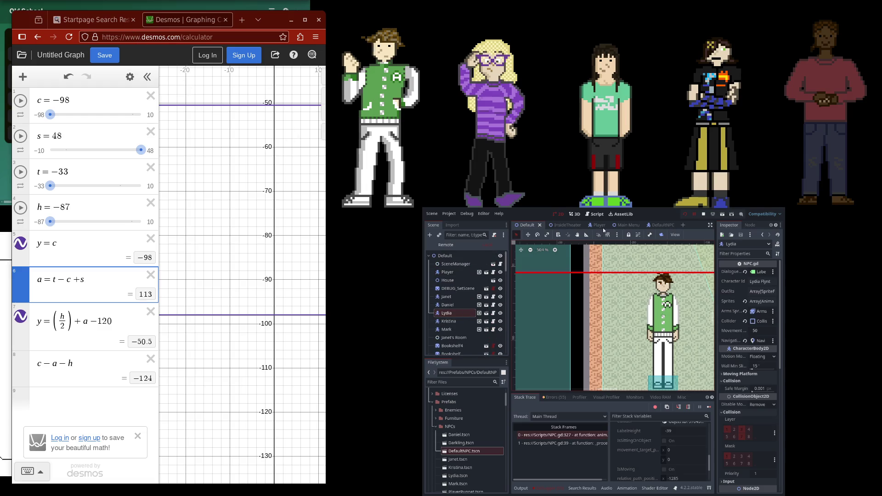
pyautogui.click(595, 214)
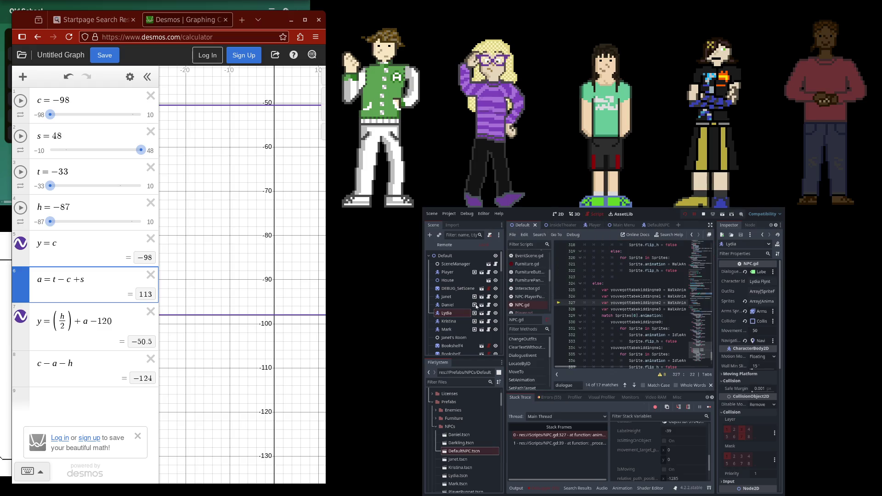
pyautogui.scroll(-3, 470, 311)
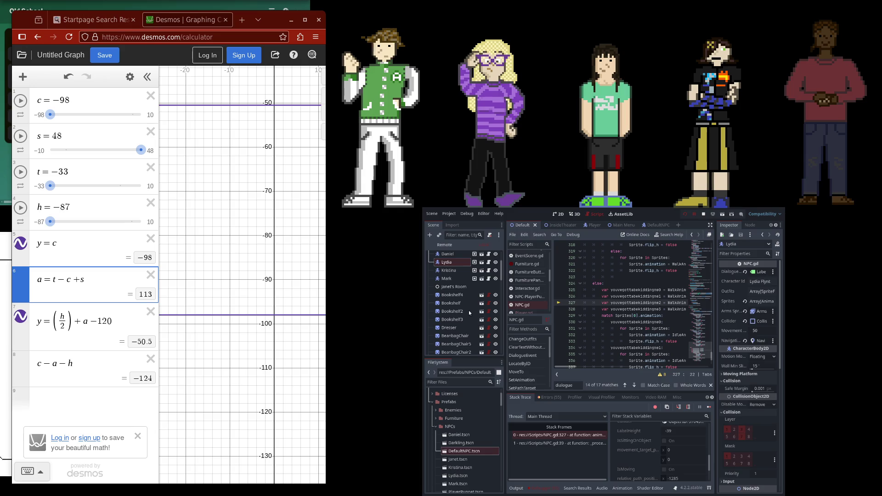
pyautogui.scroll(-5, 735, 376)
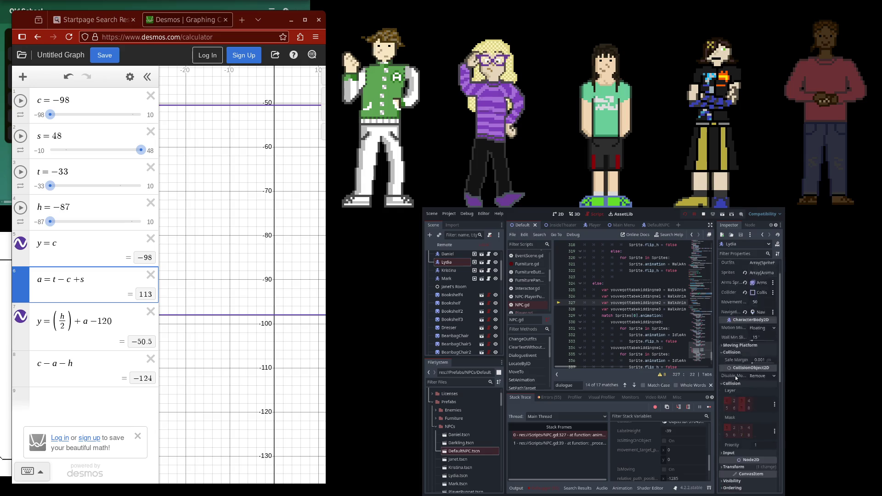
pyautogui.scroll(4, 736, 378)
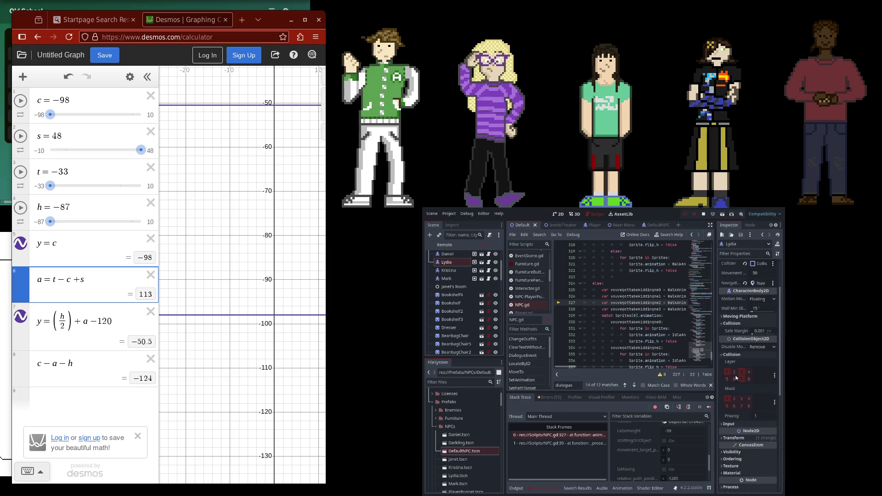
pyautogui.scroll(3, 736, 378)
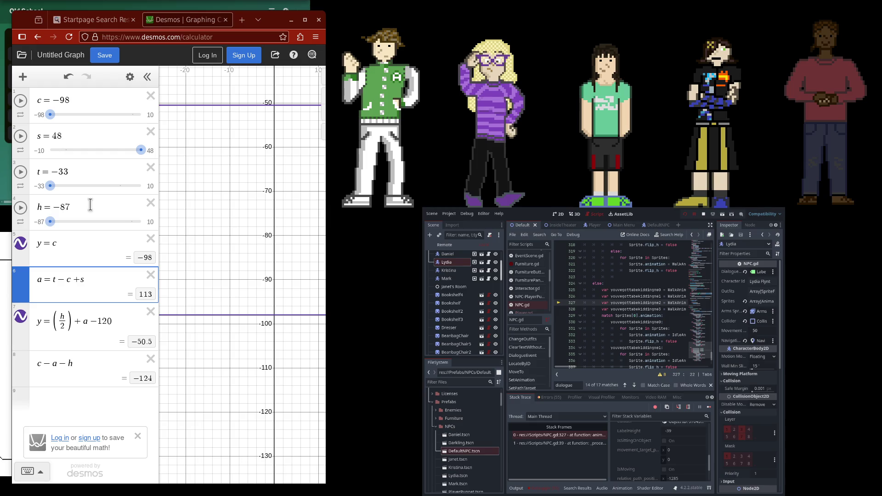
# Stop the game and relaunch it with F5
pyautogui.click(701, 215)
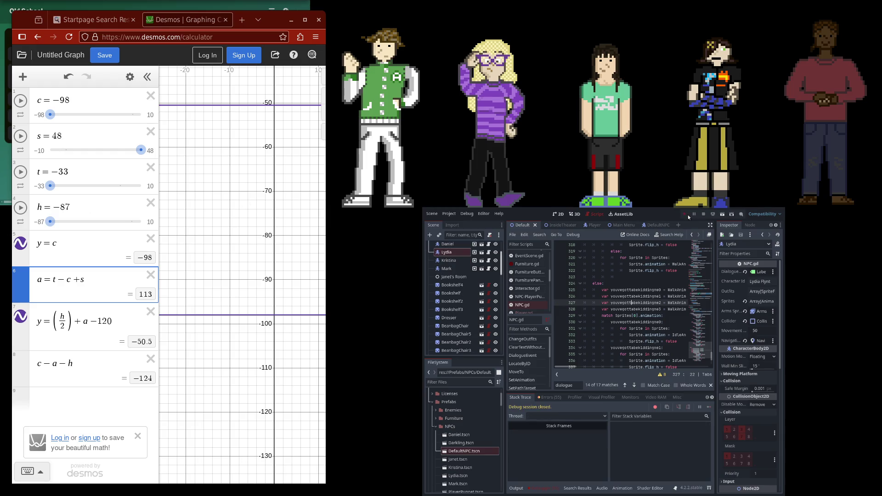
pyautogui.press('F5')
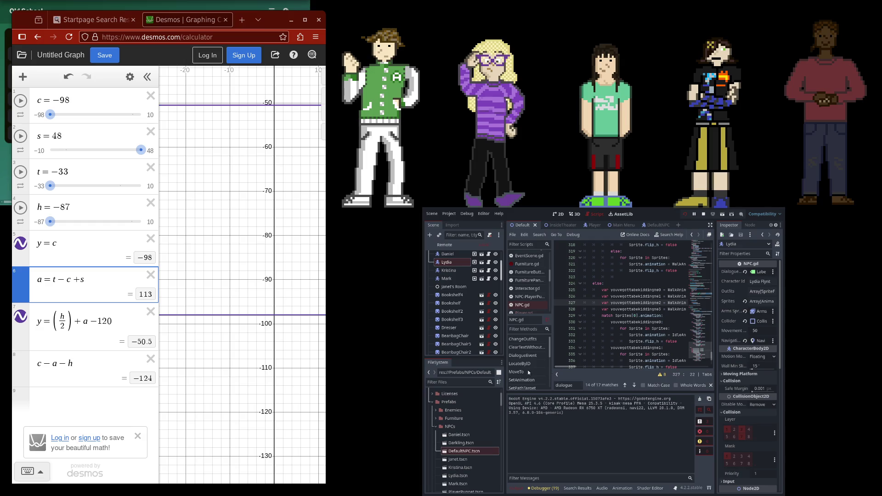
pyautogui.scroll(3, 580, 349)
pyautogui.scroll(10, 582, 347)
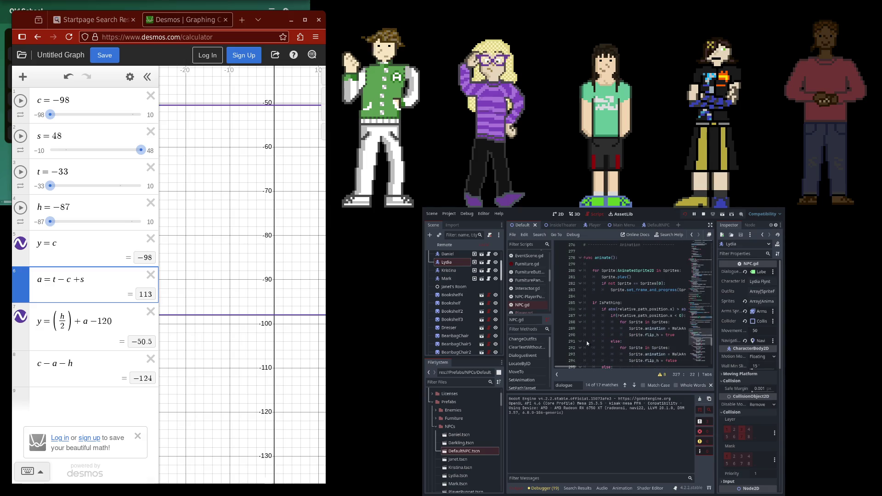
pyautogui.scroll(-2, 531, 302)
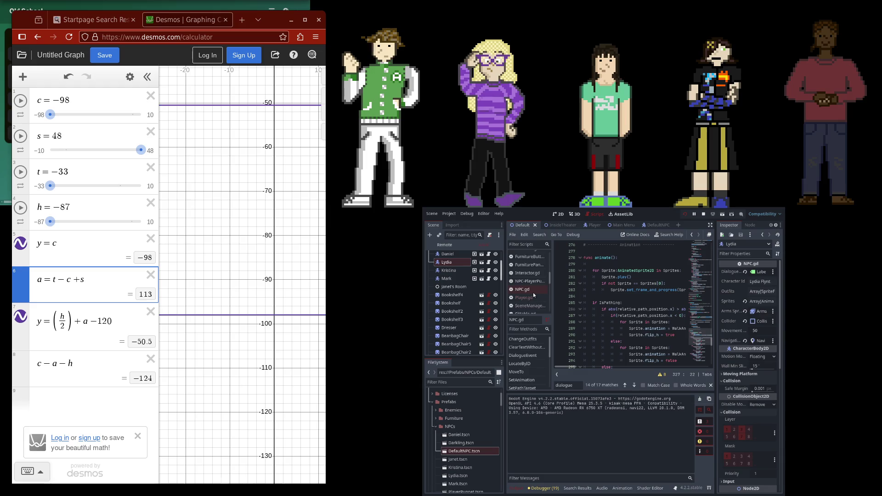
pyautogui.scroll(-1, 533, 294)
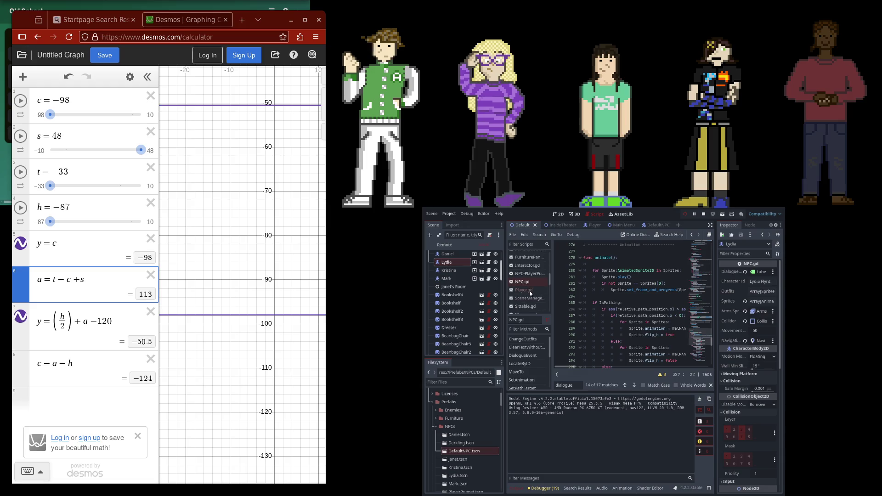
pyautogui.scroll(-1, 636, 309)
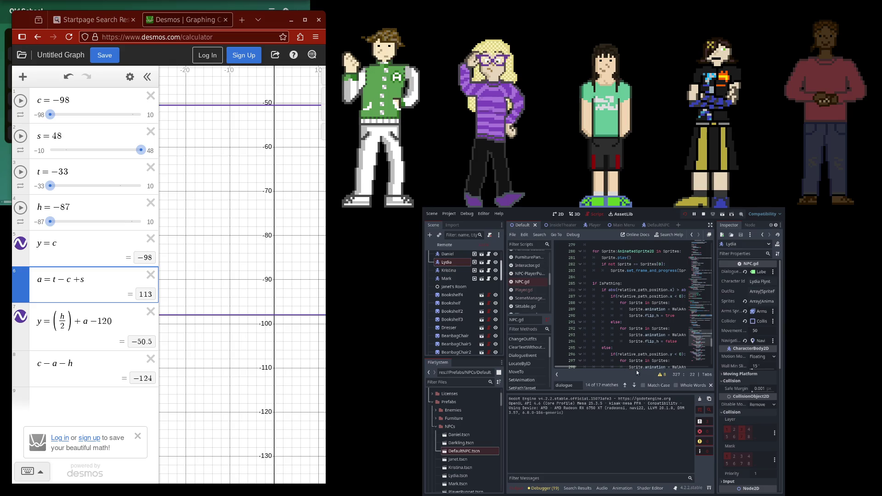
# Bring the top of NPC.gd into view with the DialogueText and LabelHeight declarations
pyautogui.click(700, 252)
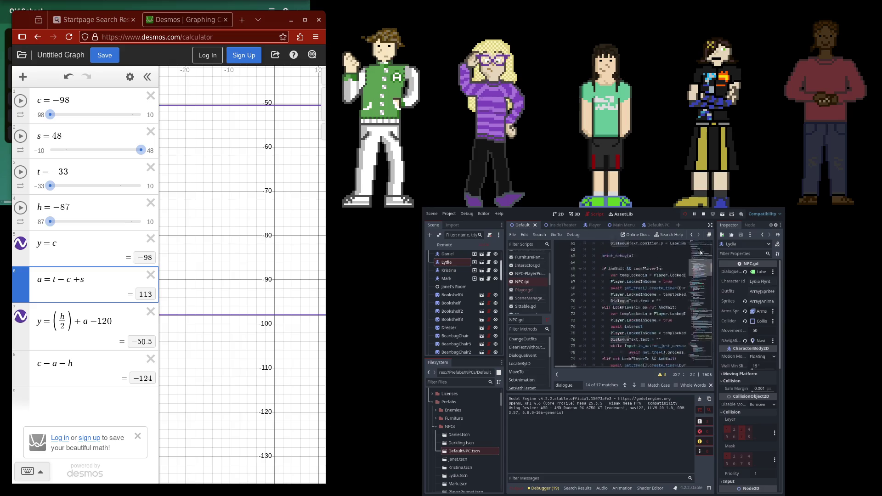
pyautogui.scroll(5, 699, 252)
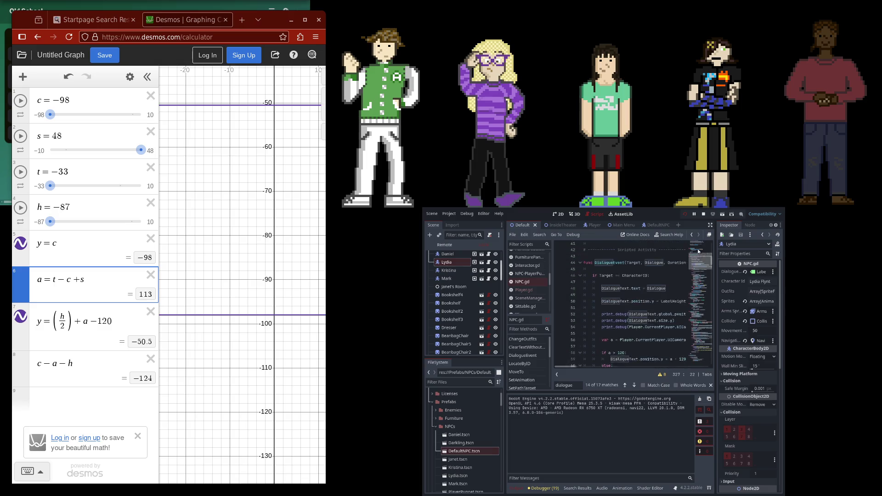
pyautogui.scroll(6, 699, 252)
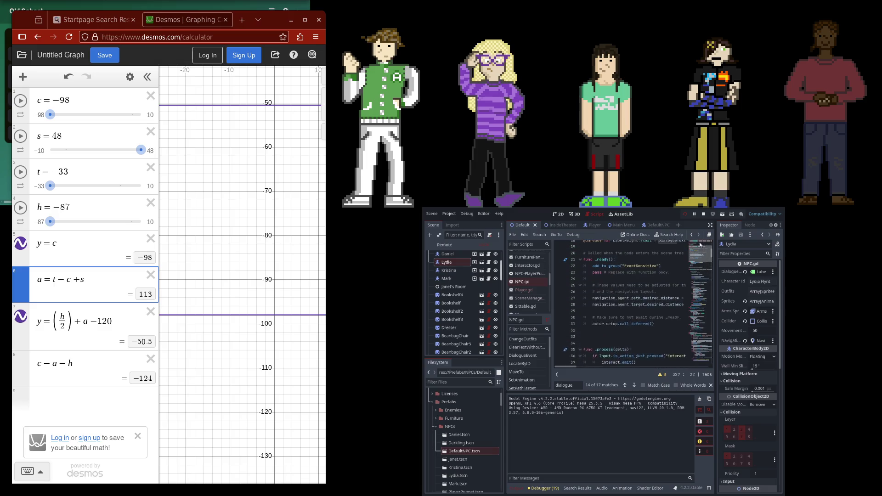
pyautogui.scroll(1, 699, 246)
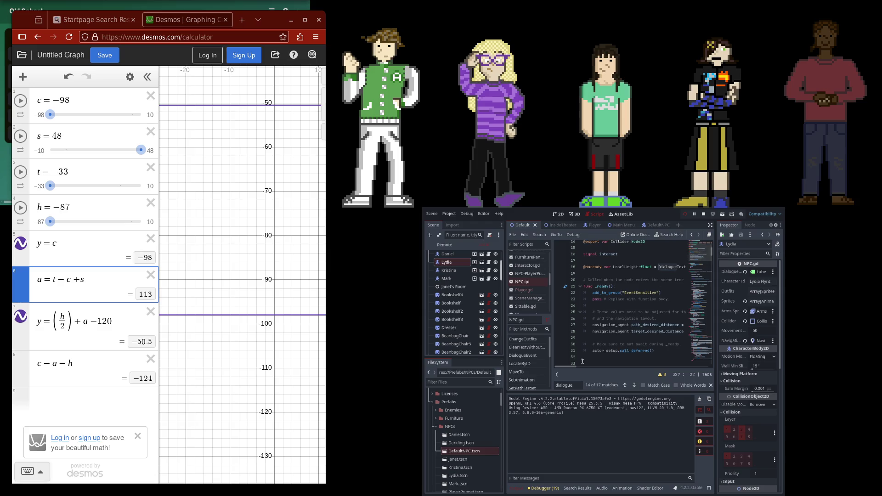
pyautogui.moveTo(568, 367)
pyautogui.mouseDown()
pyautogui.moveTo(579, 367)
pyautogui.moveTo(557, 369)
pyautogui.mouseUp()
# Step through the 'dialogue' find matches to reach the DialogueEvent label code
pyautogui.click(624, 386)
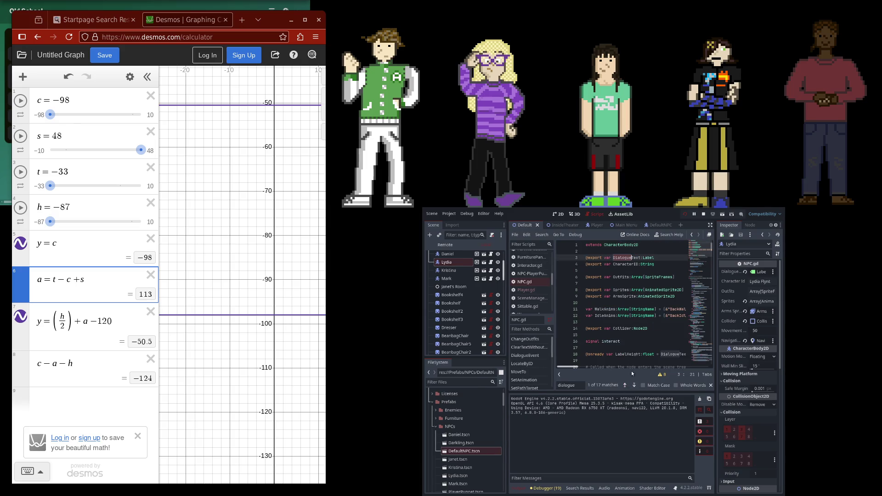
pyautogui.click(624, 386)
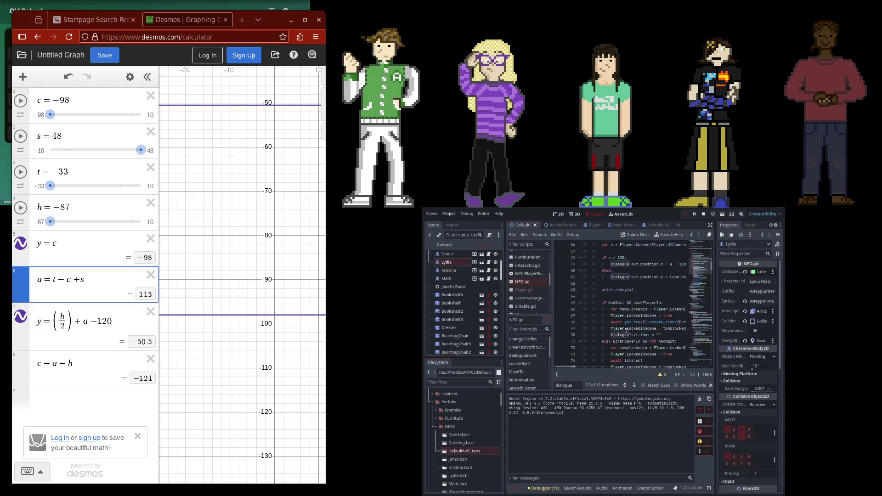
pyautogui.scroll(3, 626, 333)
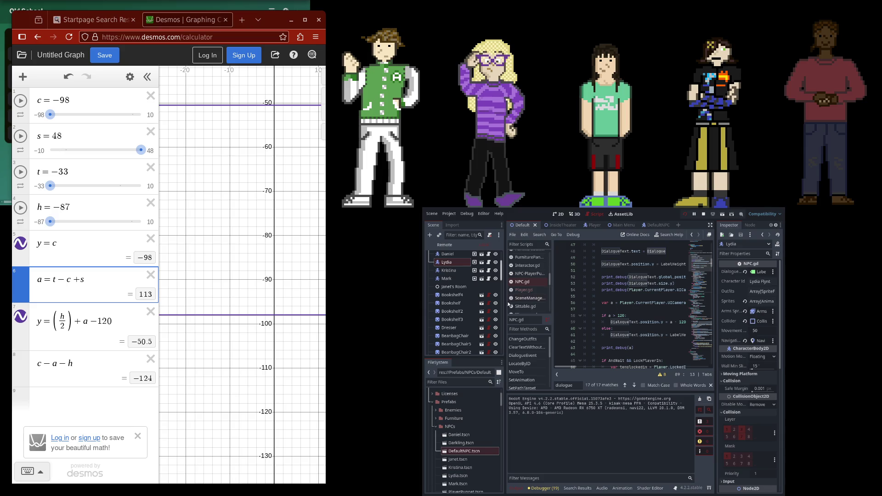
# Narrow the Desmos window to reveal more of the DialogueEvent label-height code
pyautogui.moveTo(325, 189); pyautogui.dragTo(277, 198)
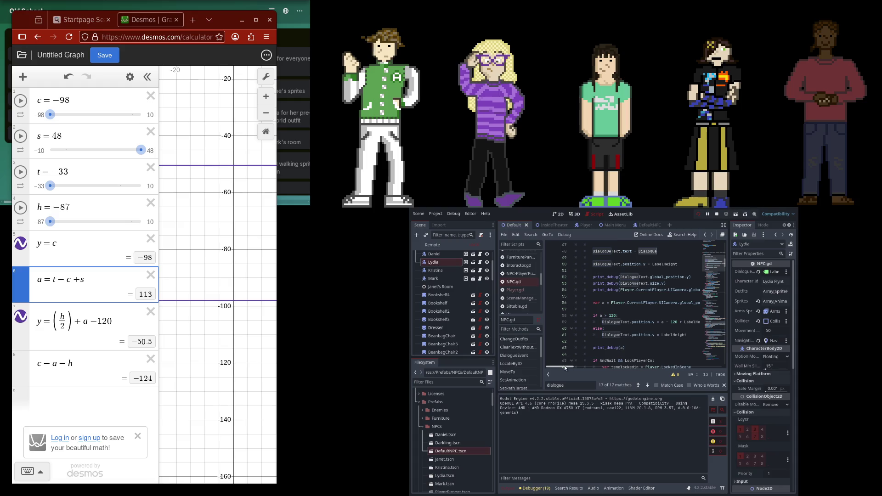
pyautogui.hscroll(2, 567, 368)
pyautogui.hscroll(2, 567, 368)
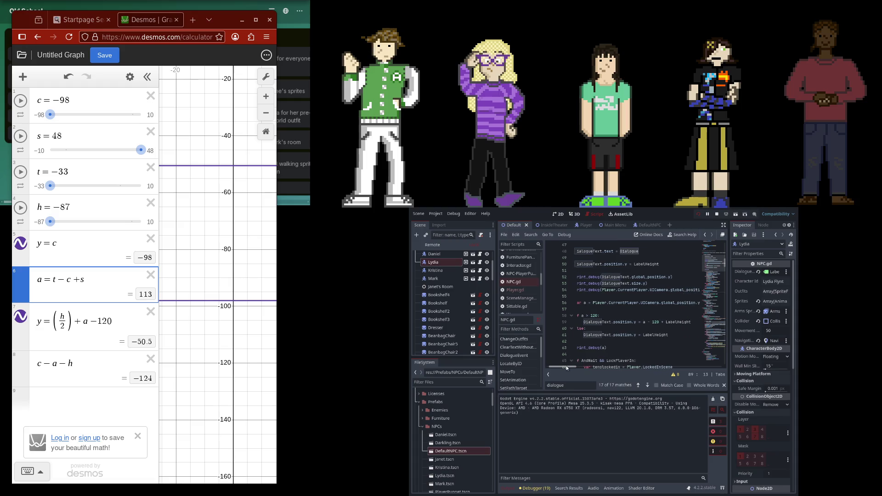
pyautogui.hscroll(-2, 567, 367)
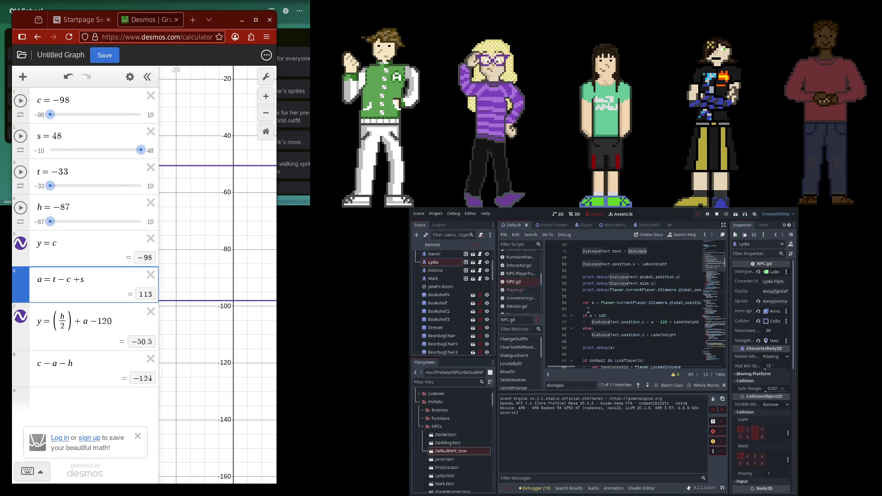
pyautogui.scroll(1, 588, 310)
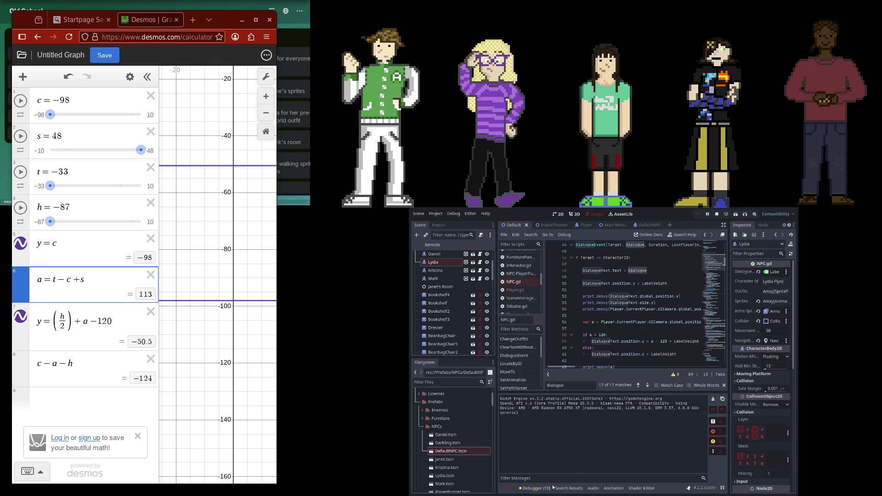
# Check the Debugger's Errors tab, return to Output, and open Kristina.tscn
pyautogui.click(531, 488)
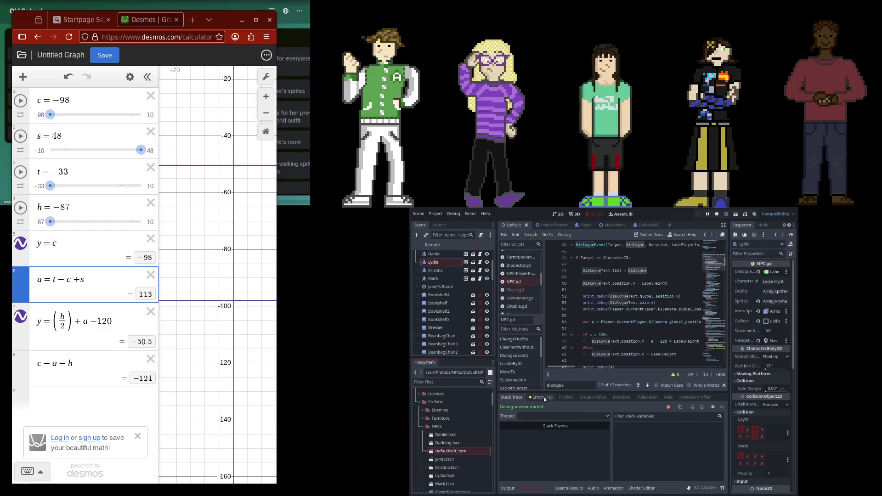
pyautogui.click(541, 397)
pyautogui.click(505, 489)
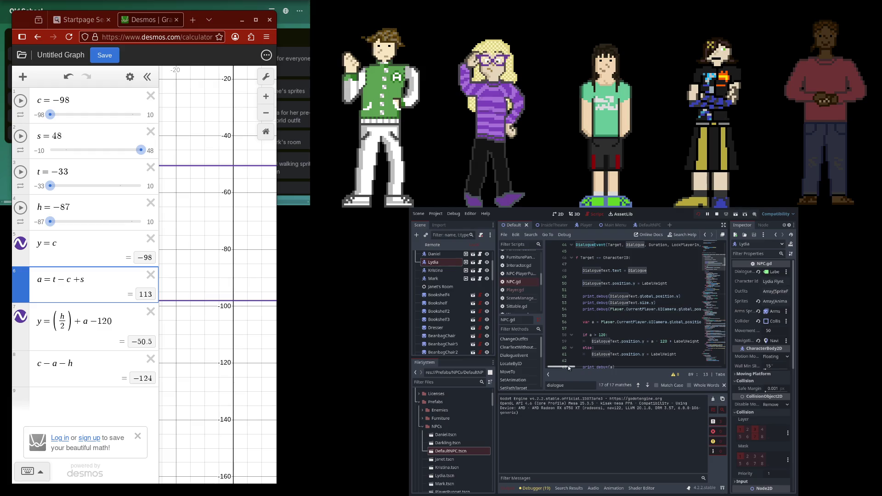
pyautogui.moveTo(568, 368); pyautogui.dragTo(567, 367)
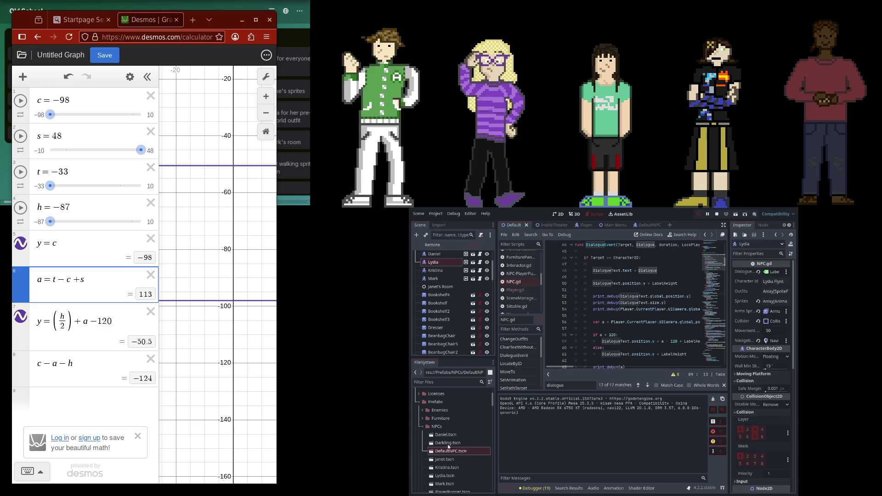
pyautogui.doubleClick(447, 467)
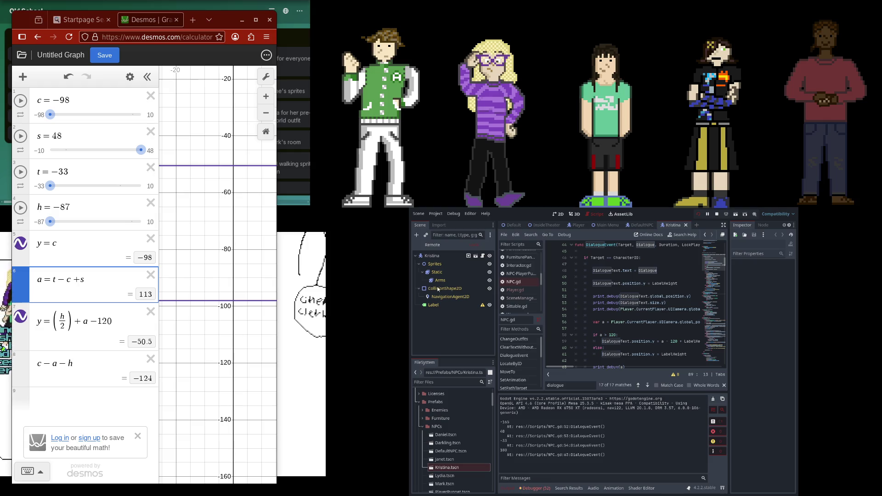
# Fill Kristina's Label with sample dialogue and set her Static sprite animation to SideIdle
pyautogui.click(433, 304)
pyautogui.click(761, 286)
pyautogui.write('Ye')
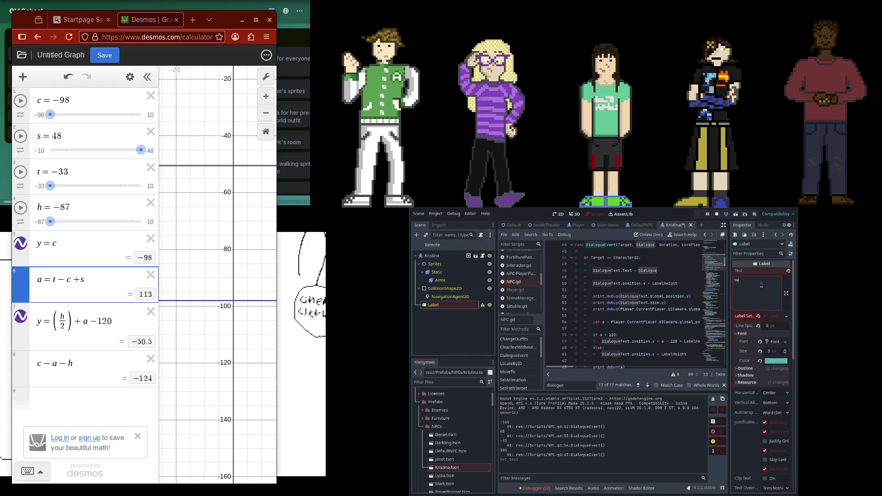
pyautogui.write('ah, but I')
pyautogui.write('it doesn')
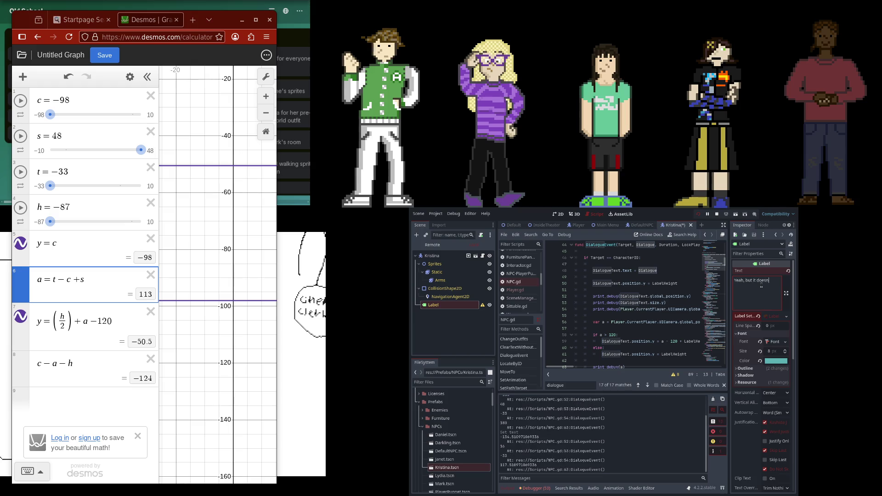
pyautogui.write("'t go so wellat first, ")
pyautogui.write('so...')
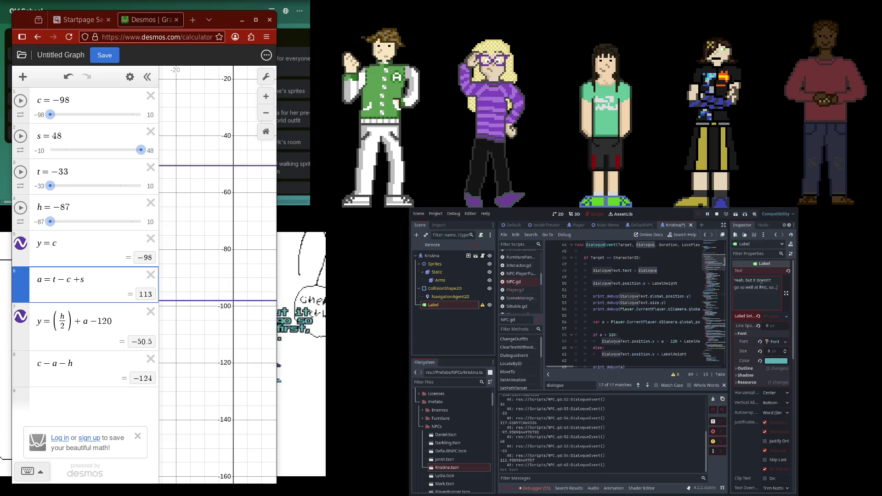
pyautogui.click(558, 214)
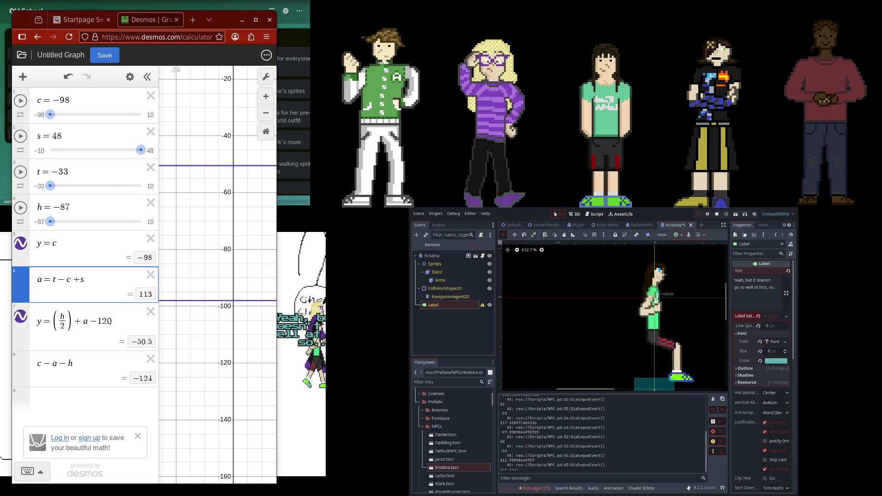
pyautogui.scroll(-2, 625, 280)
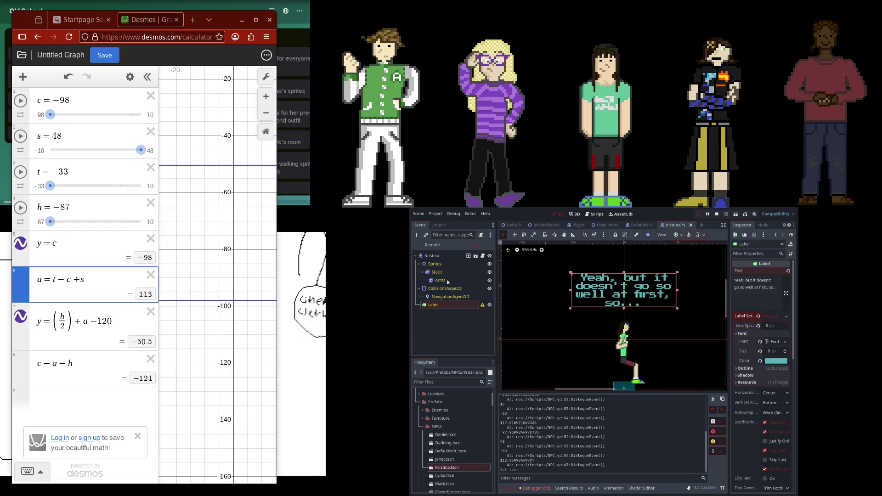
pyautogui.click(546, 287)
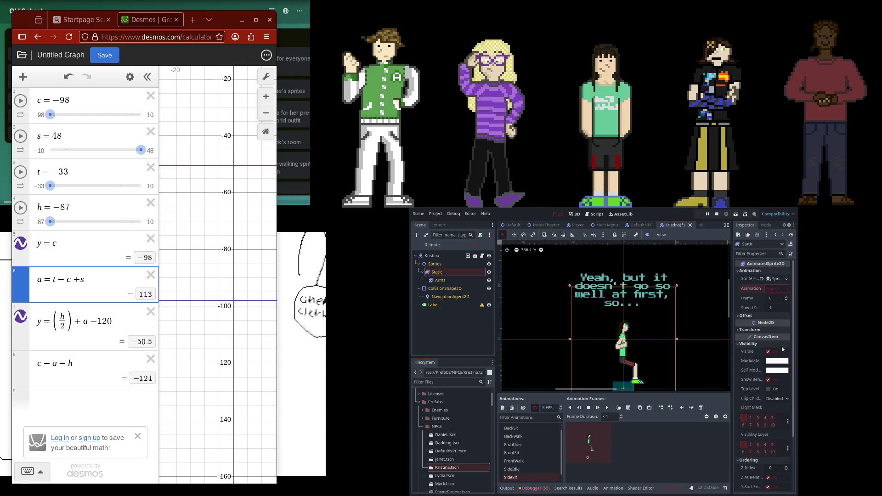
pyautogui.click(512, 469)
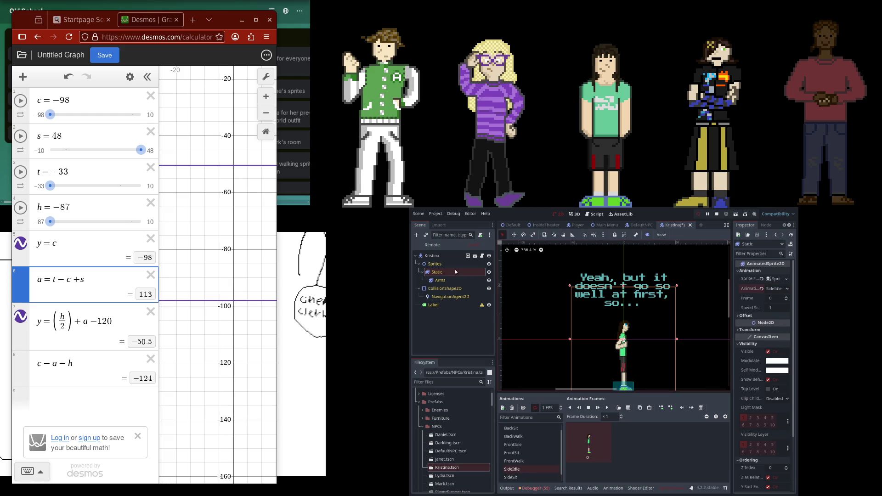
pyautogui.click(444, 281)
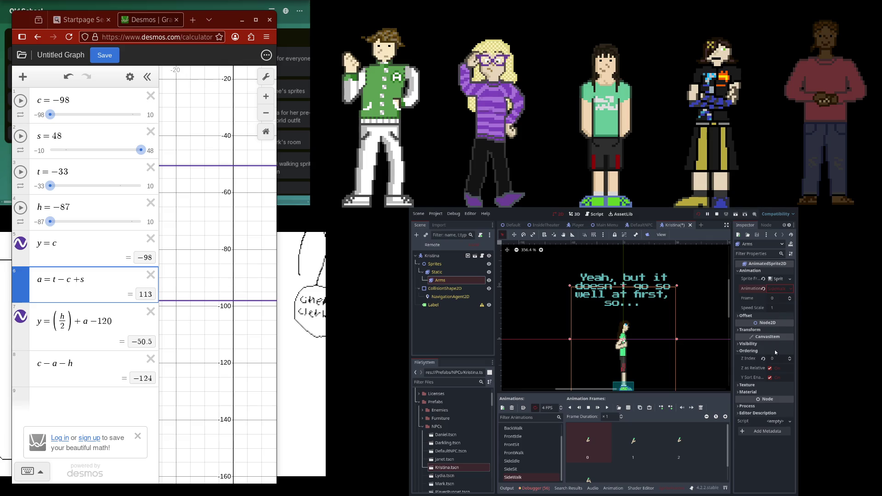
# Check the Label's Transform: size 100 × 8 at position −50, −39
pyautogui.click(606, 294)
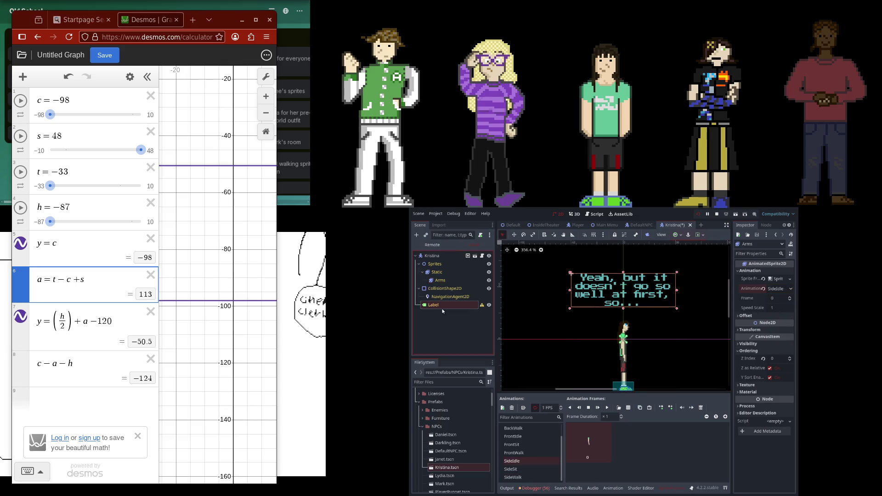
pyautogui.scroll(-10, 734, 383)
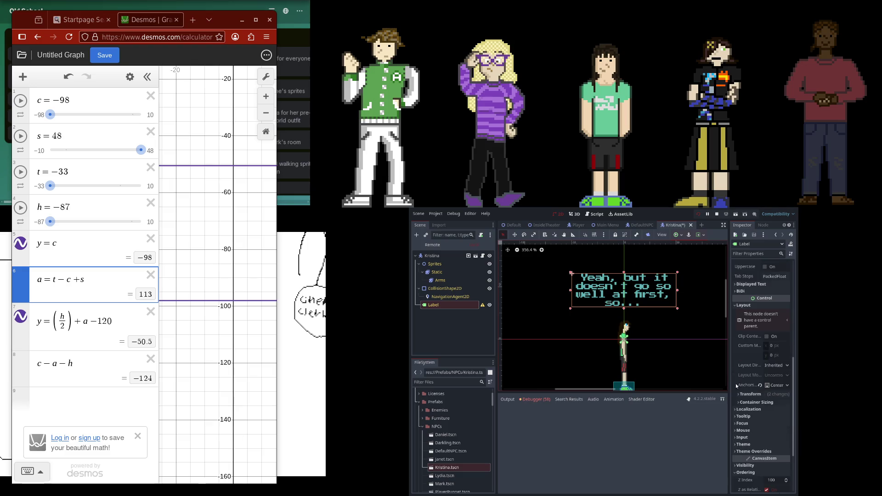
pyautogui.click(744, 394)
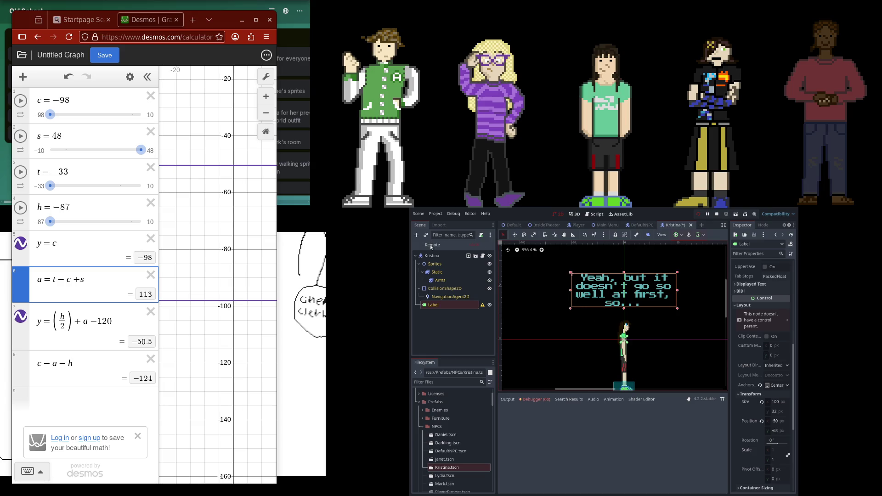
pyautogui.scroll(5, 762, 327)
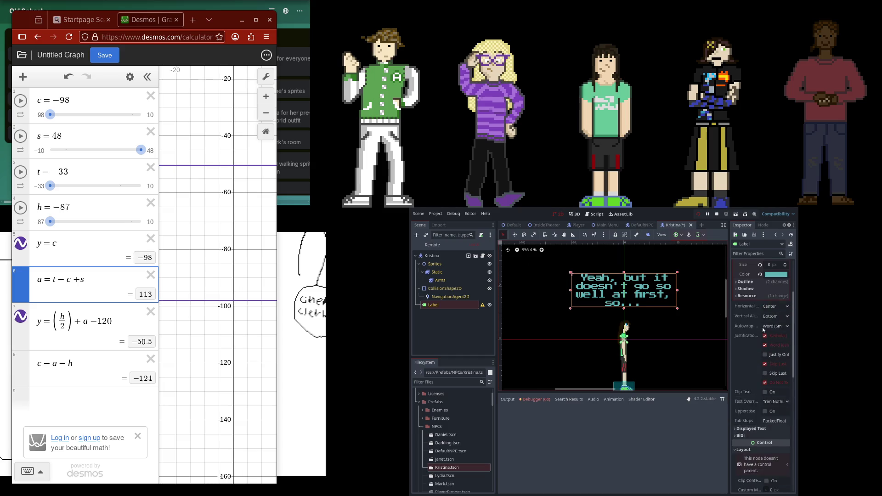
pyautogui.scroll(-3, 756, 328)
pyautogui.scroll(-4, 757, 331)
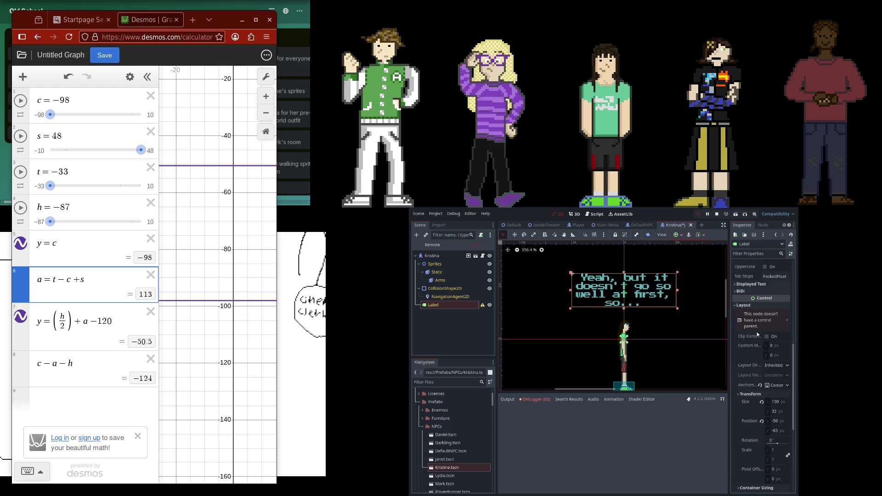
pyautogui.scroll(8, 756, 321)
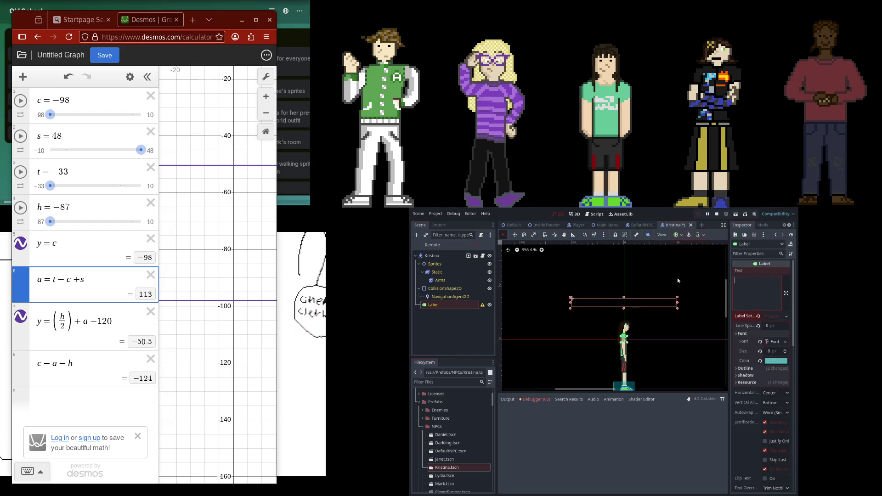
# Clear the sample line from the Label's text
pyautogui.click(757, 303)
pyautogui.hotkey('ctrl', 'a')
pyautogui.press('BackSpace')
pyautogui.scroll(-9, 767, 335)
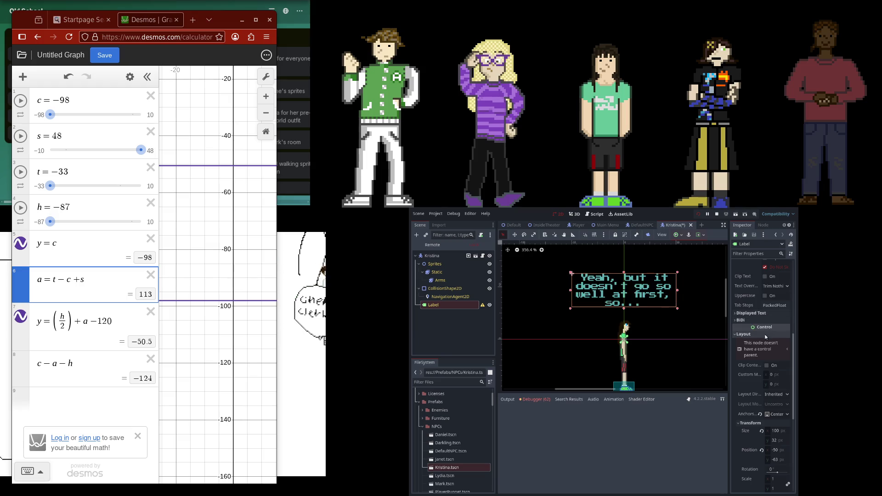
pyautogui.hotkey('ctrl', 'v')
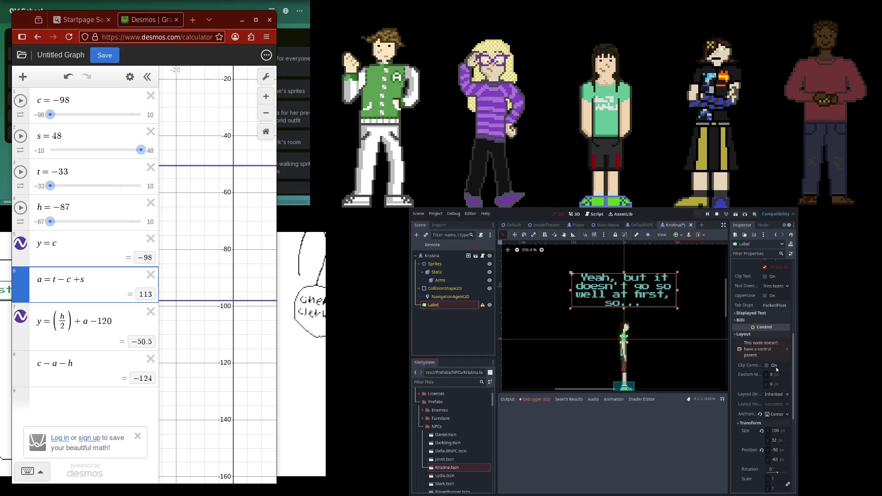
# Return to NPC.gd and review the LabelHeight lines in DialogueEvent
pyautogui.click(597, 214)
pyautogui.scroll(1, 639, 287)
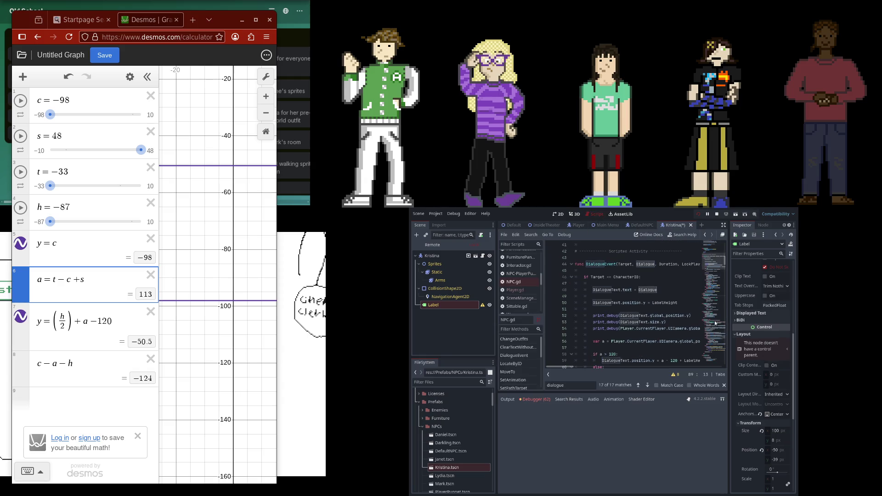
pyautogui.moveTo(712, 261); pyautogui.dragTo(713, 251)
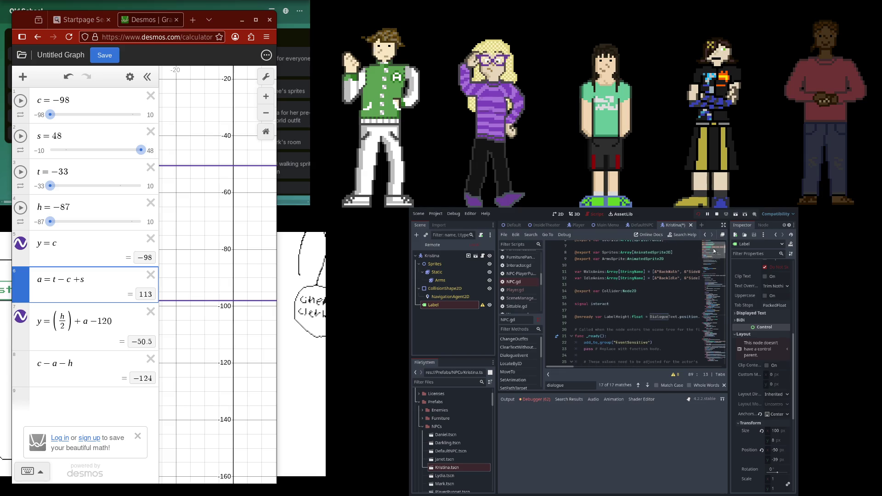
pyautogui.scroll(1, 713, 249)
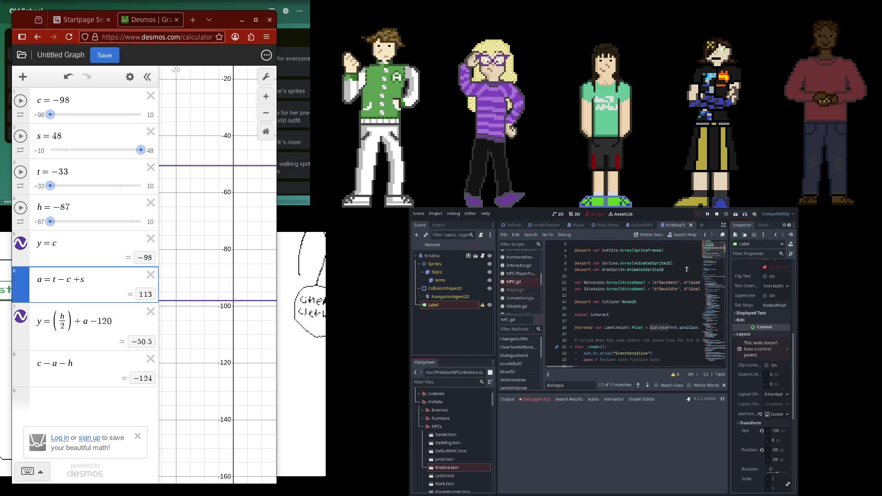
pyautogui.moveTo(572, 328); pyautogui.dragTo(730, 331)
pyautogui.moveTo(561, 366); pyautogui.dragTo(542, 368)
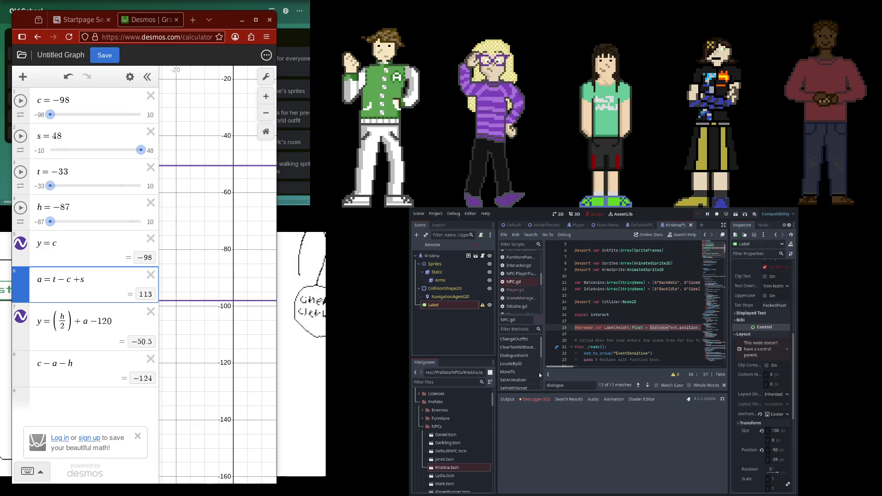
pyautogui.moveTo(719, 249)
pyautogui.mouseDown()
pyautogui.moveTo(718, 306)
pyautogui.moveTo(729, 274)
pyautogui.mouseUp()
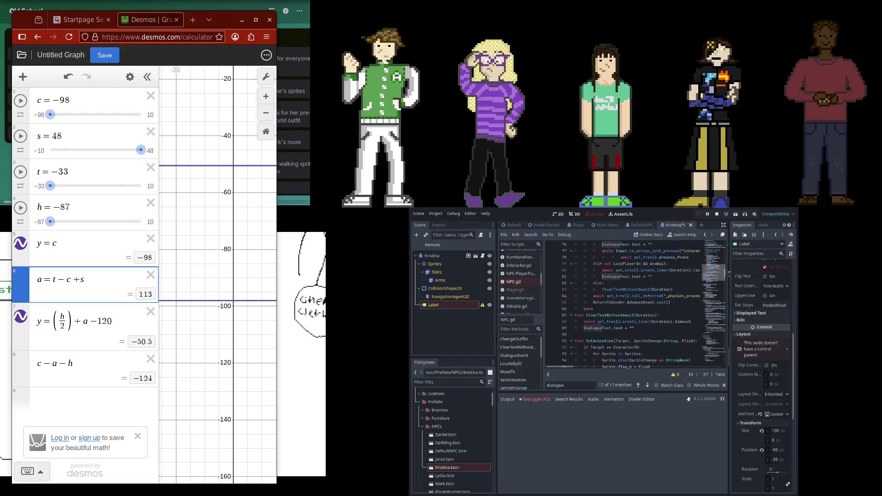
pyautogui.scroll(10, 690, 274)
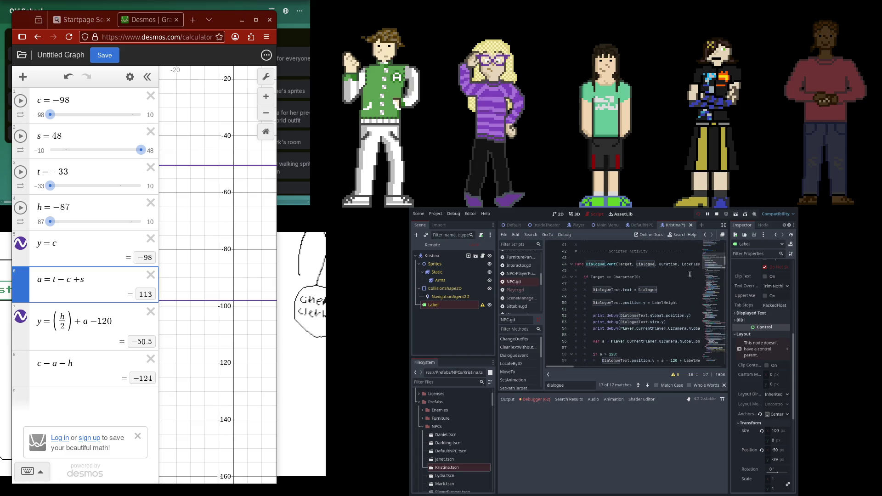
# Move the DialogueText.position.y = LabelHeight line above DialogueText.text = Dialogue, removing leftover blank lines
pyautogui.click(656, 285)
pyautogui.click(671, 300)
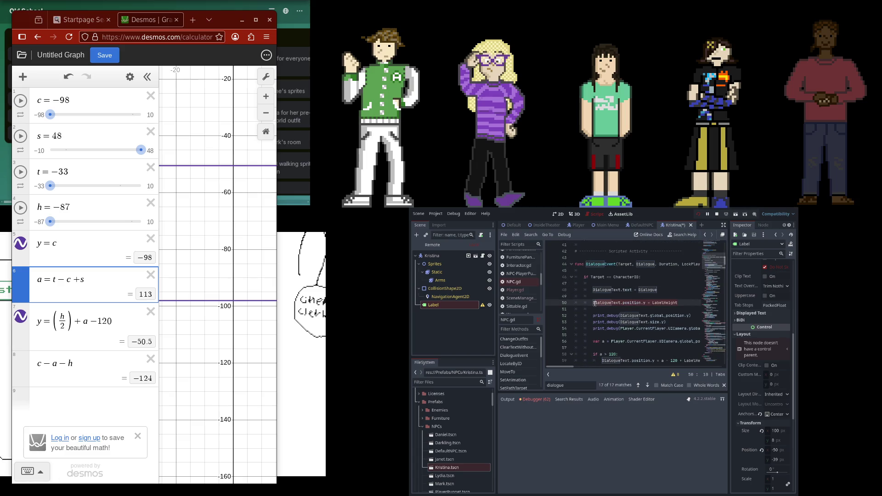
pyautogui.keyDown('shift'); pyautogui.click(594, 302); pyautogui.keyUp('shift')
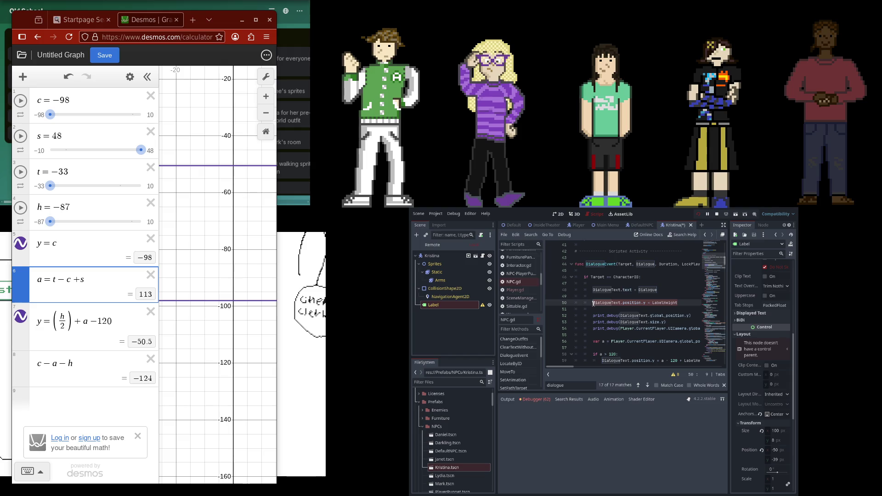
pyautogui.hotkey('ctrl', 'x')
pyautogui.click(628, 285)
pyautogui.press('Return')
pyautogui.hotkey('ctrl', 'v')
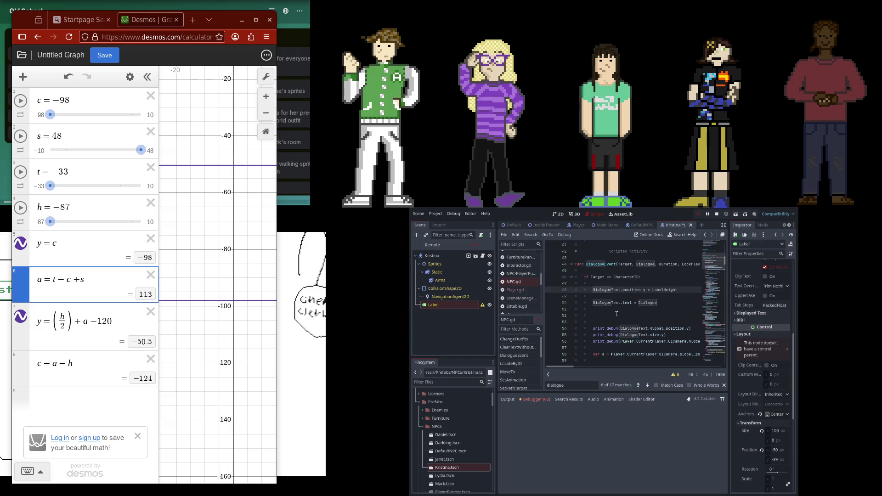
pyautogui.click(673, 303)
pyautogui.press('Delete')
pyautogui.press('Delete')
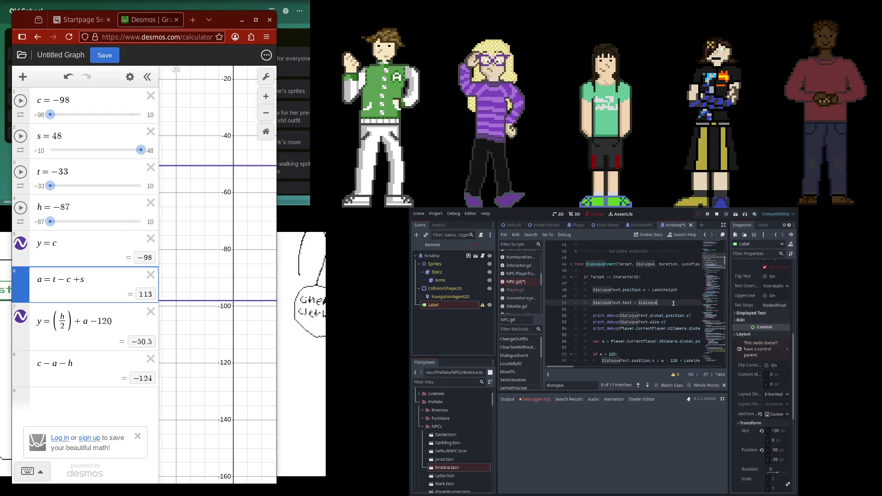
pyautogui.click(599, 289)
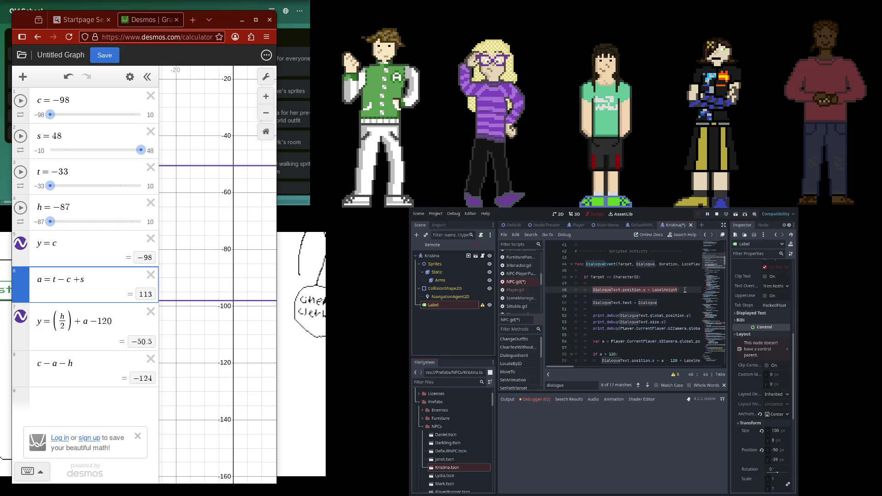
pyautogui.press('End')
# Run the game, then delete the else branch with its LabelHeight line and rerun with F5
pyautogui.click(699, 214)
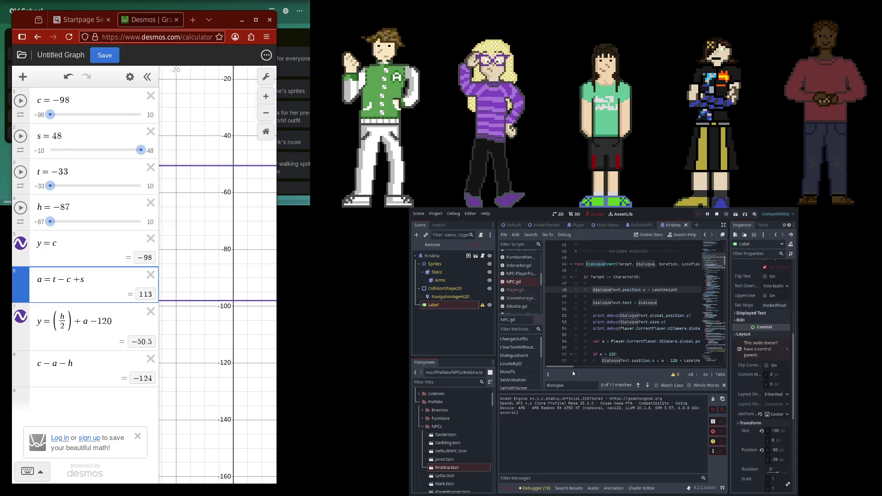
pyautogui.scroll(-4, 613, 332)
pyautogui.scroll(1, 670, 315)
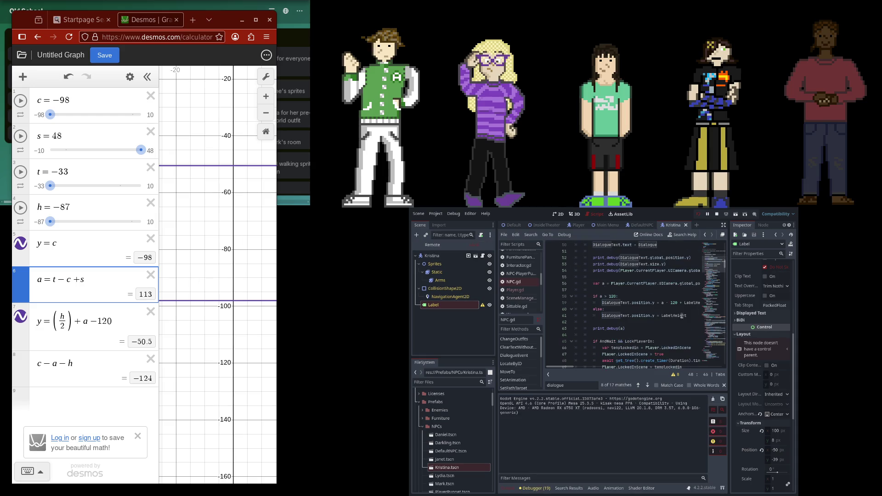
pyautogui.click(686, 315)
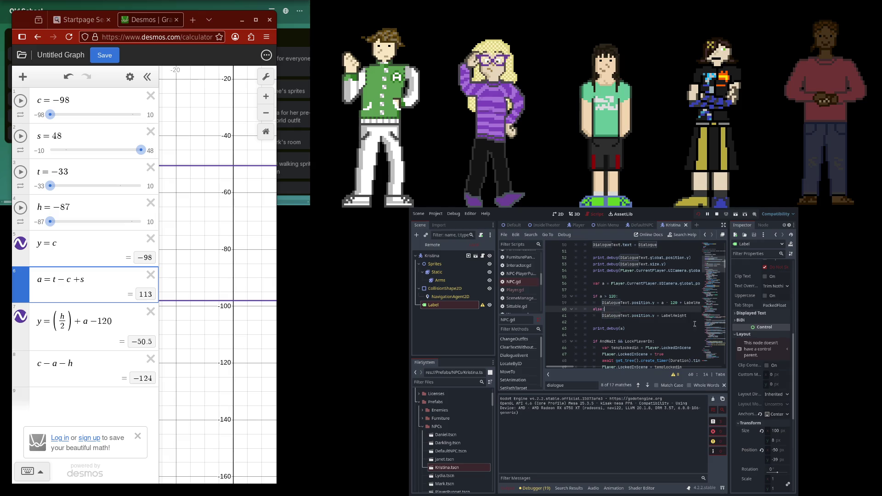
pyautogui.moveTo(678, 315); pyautogui.dragTo(555, 310)
pyautogui.press('BackSpace')
pyautogui.press('BackSpace')
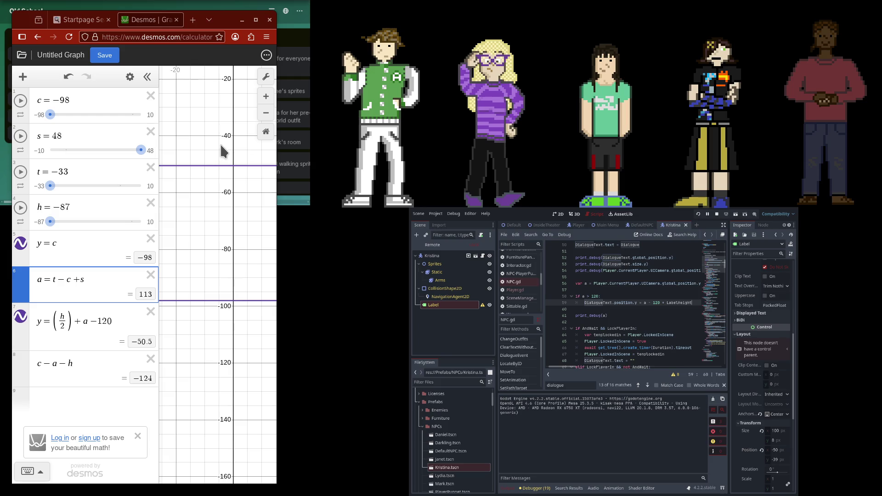
pyautogui.press('F5')
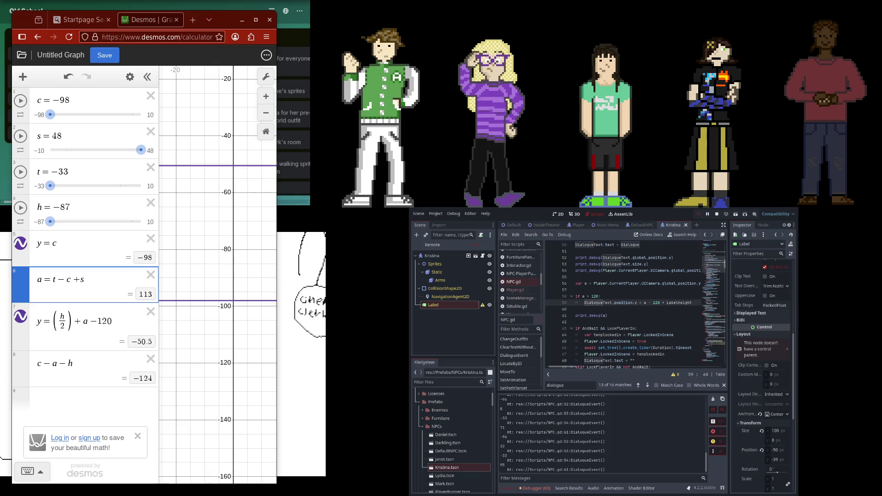
# Pause the game and inspect the MovieTheater node's children in the Remote scene tree
pyautogui.click(710, 214)
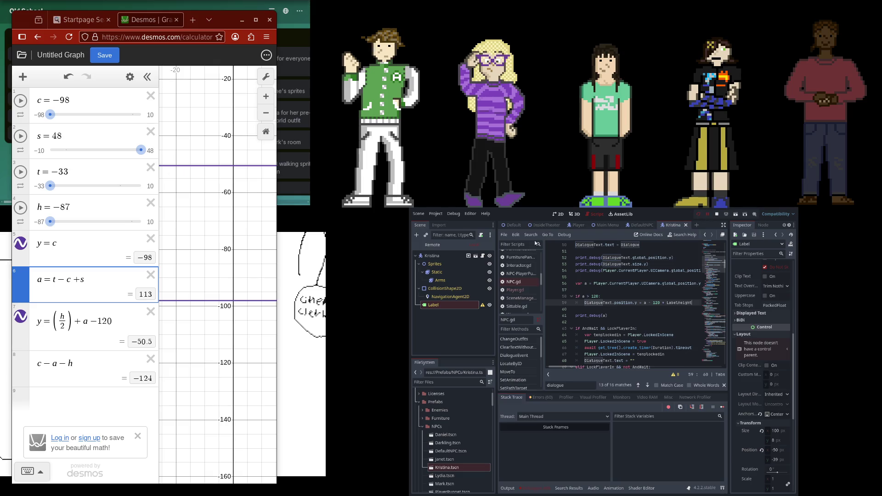
pyautogui.click(431, 245)
pyautogui.click(419, 265)
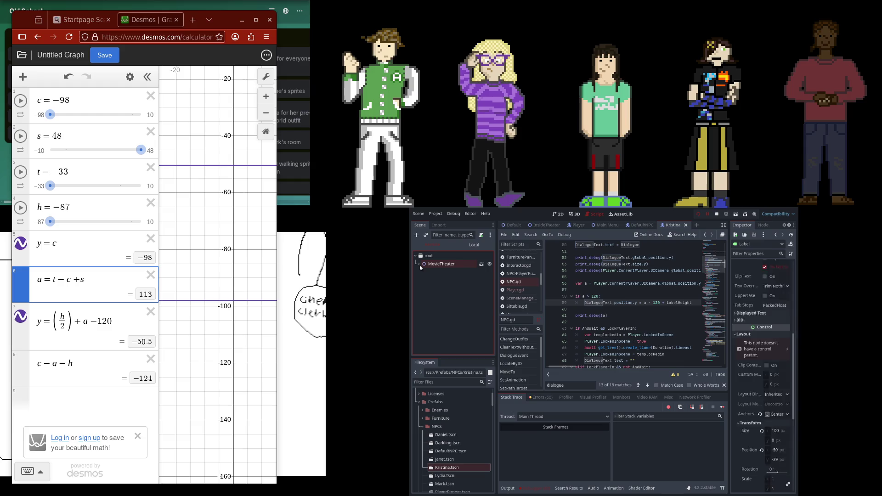
pyautogui.scroll(1, 601, 316)
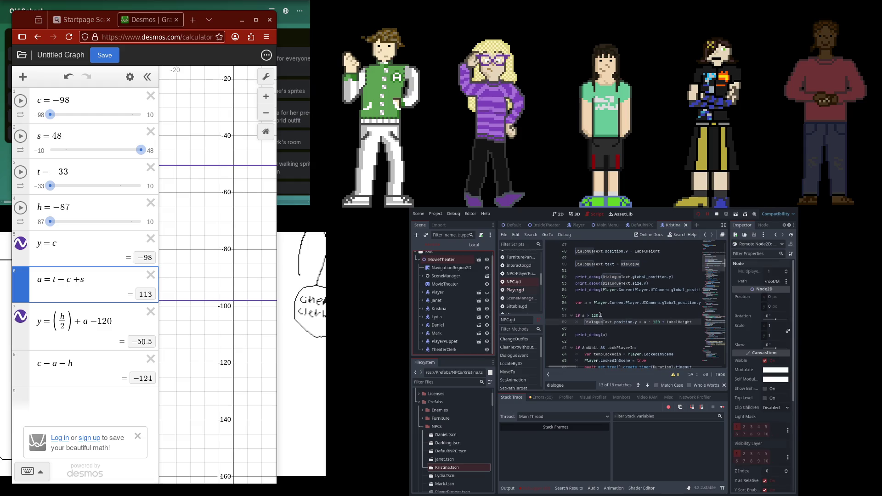
pyautogui.scroll(2, 595, 320)
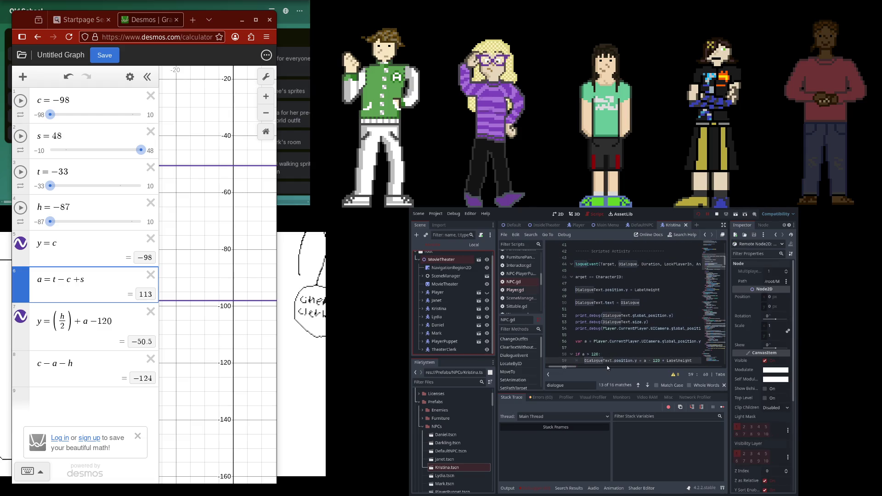
pyautogui.scroll(-4, 617, 324)
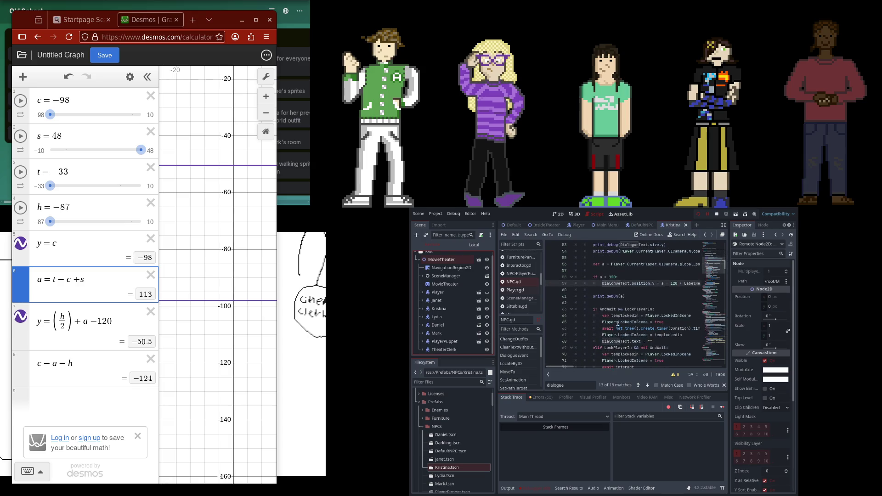
pyautogui.scroll(-4, 618, 324)
# Add DialogueText.text = "" at the top of DialogueEvent, then stop and rerun the game
pyautogui.click(602, 335)
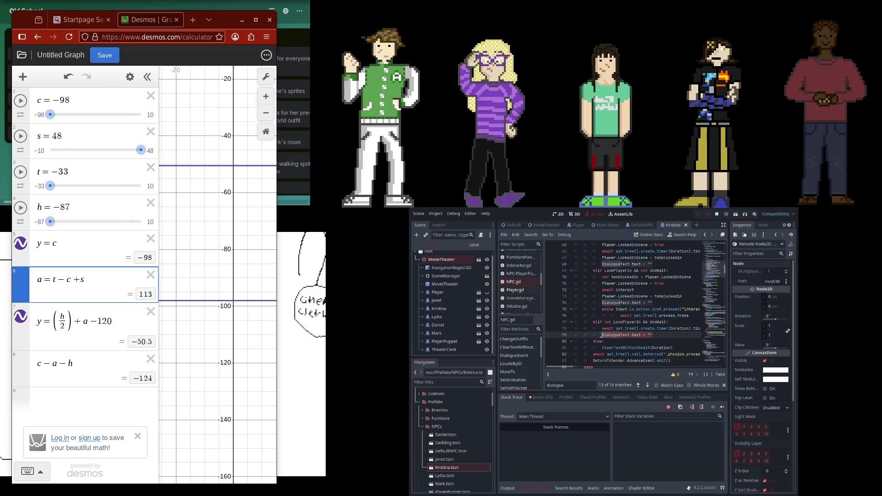
pyautogui.scroll(9, 663, 294)
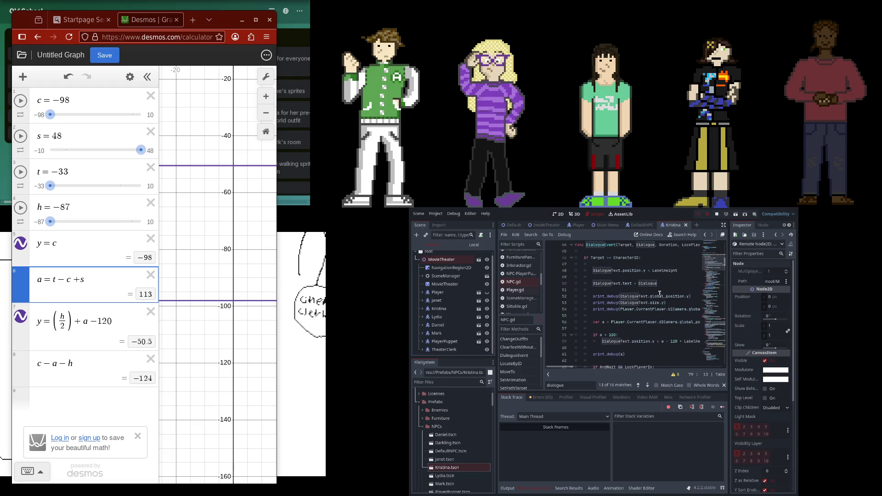
pyautogui.click(648, 302)
pyautogui.press('Return')
pyautogui.hotkey('ctrl', 'v')
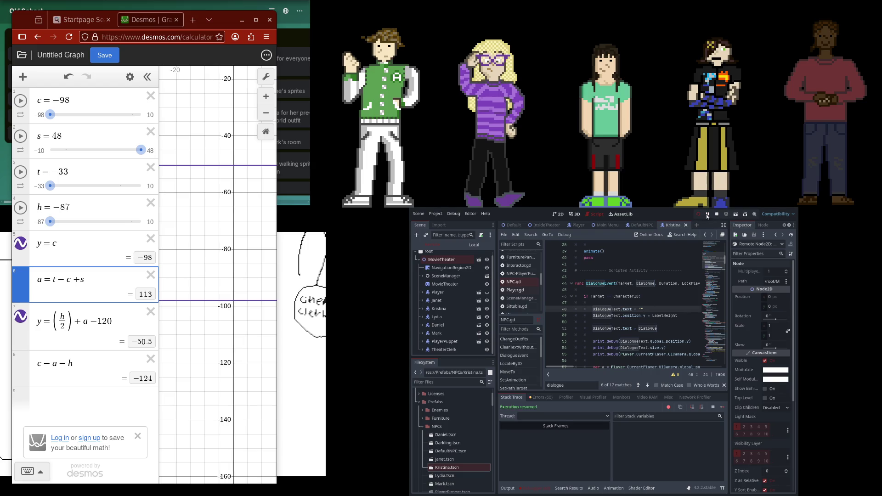
pyautogui.press('F8')
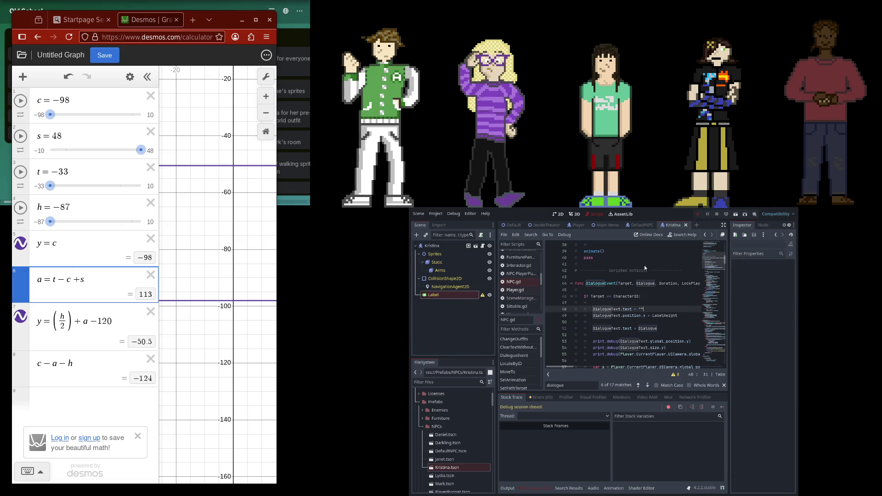
pyautogui.press('F5')
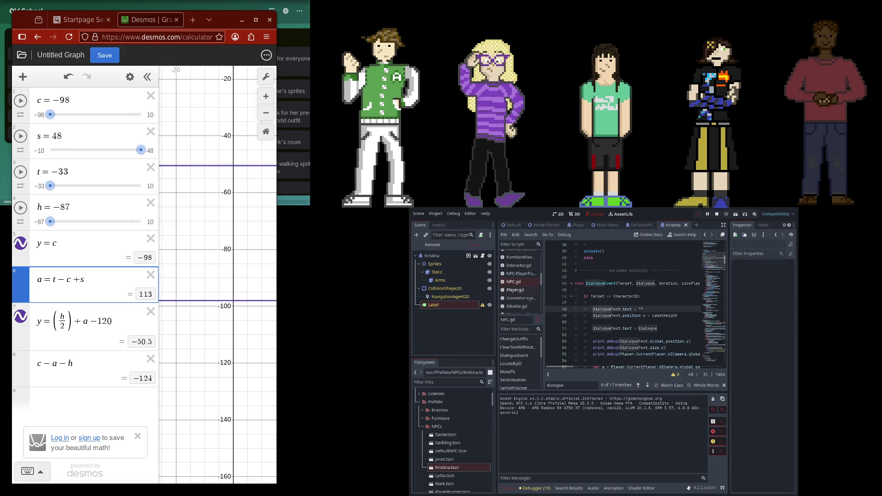
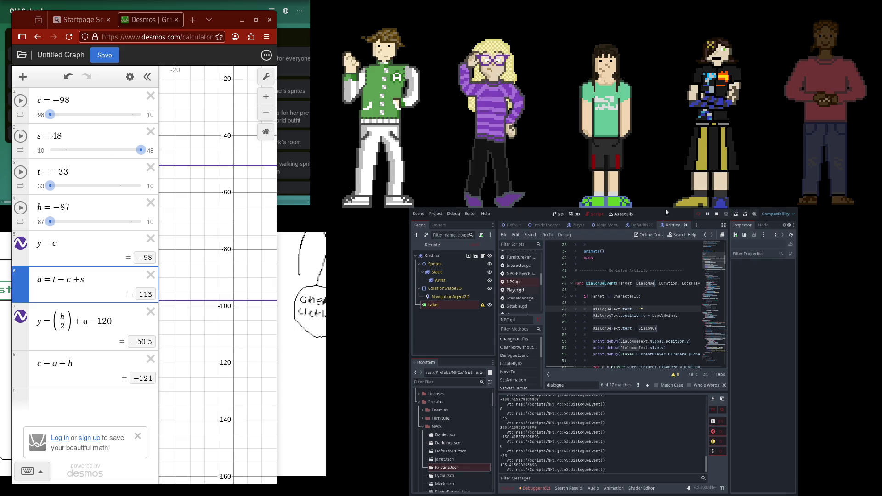
# Restart the game, pause and resume it, and view the DialogueEvent prints in Output
pyautogui.click(694, 214)
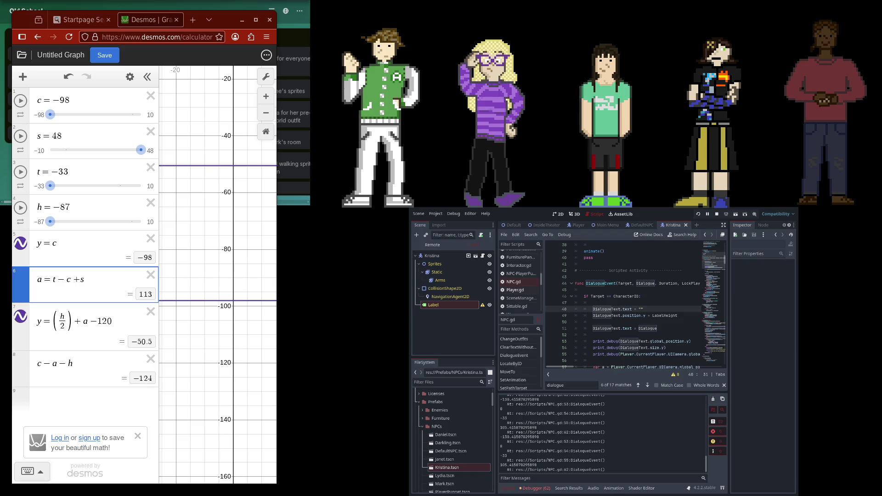
pyautogui.click(697, 214)
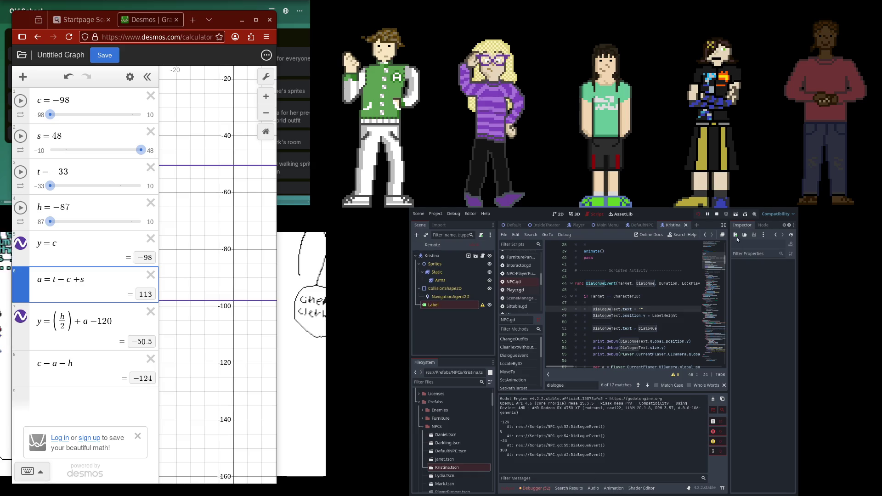
pyautogui.click(708, 214)
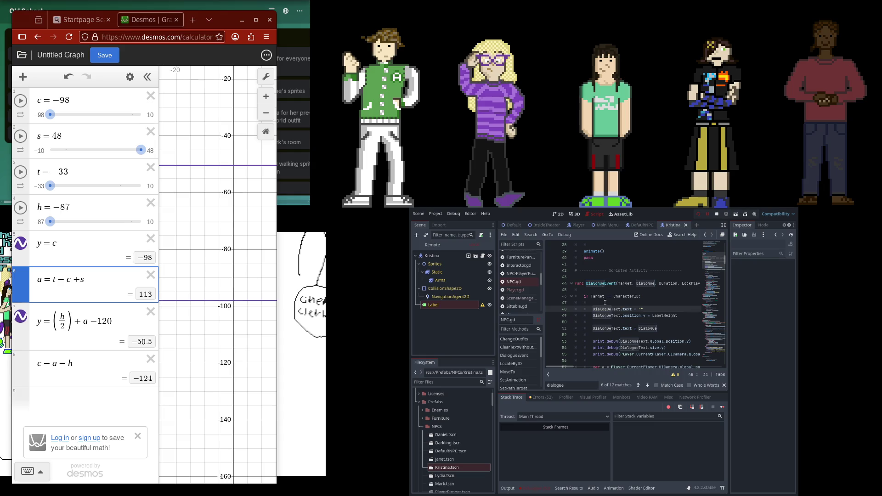
pyautogui.click(710, 214)
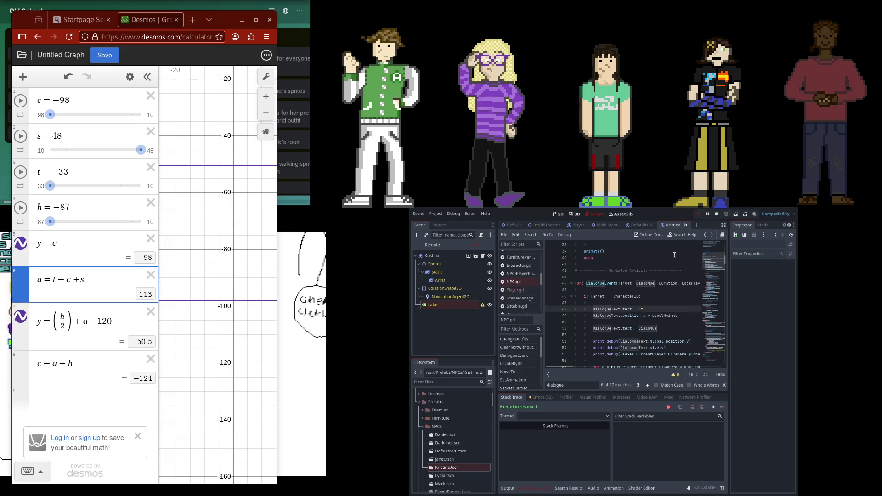
pyautogui.click(509, 488)
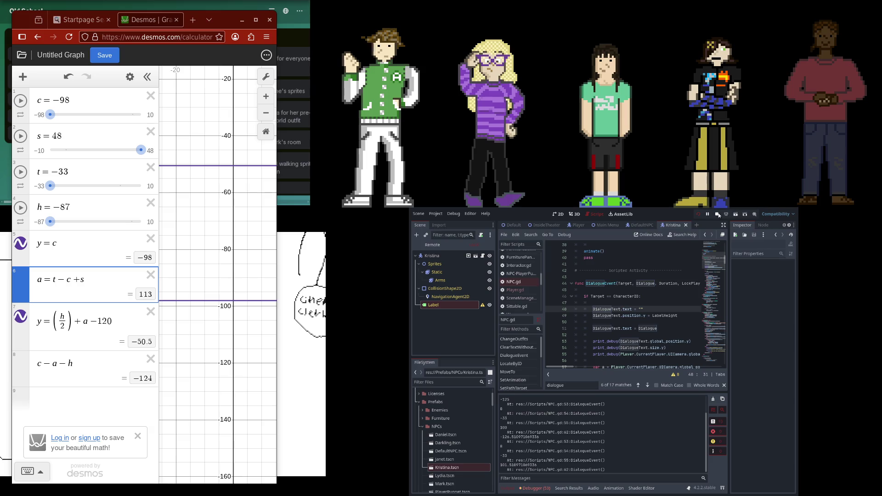
# Relaunch the game again, pause it, and return to the Output log
pyautogui.click(697, 215)
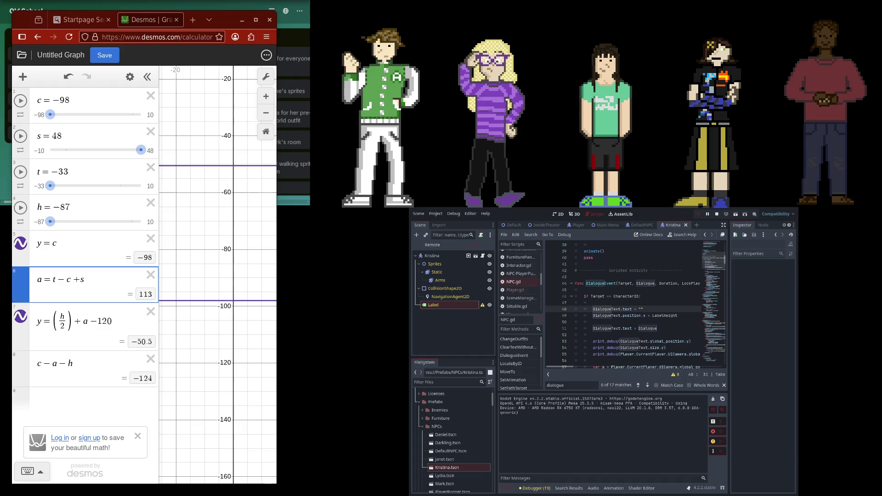
pyautogui.click(705, 216)
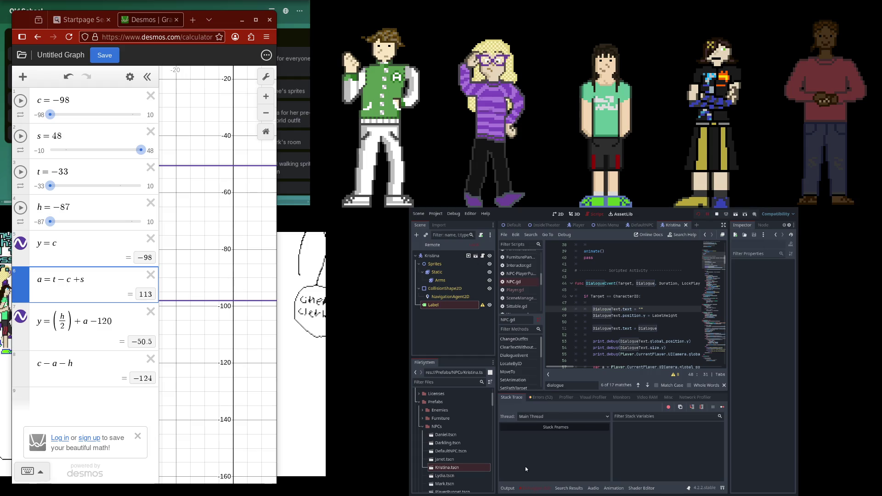
pyautogui.click(509, 488)
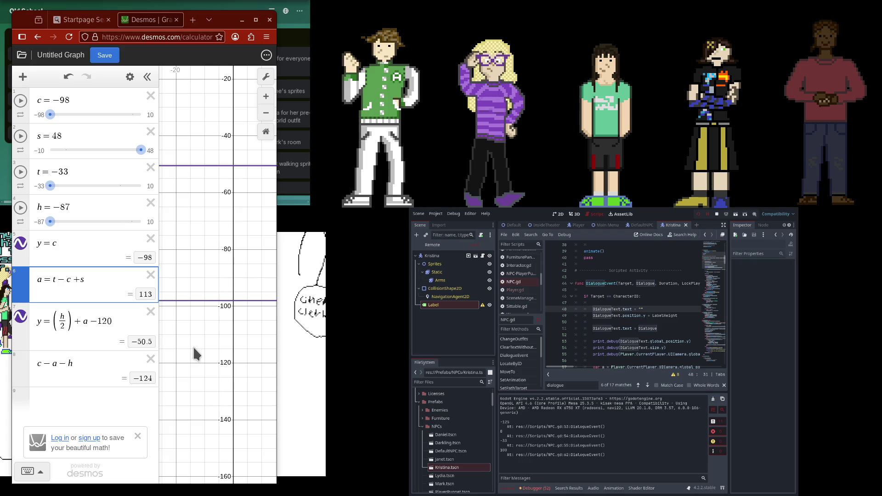
pyautogui.click(708, 214)
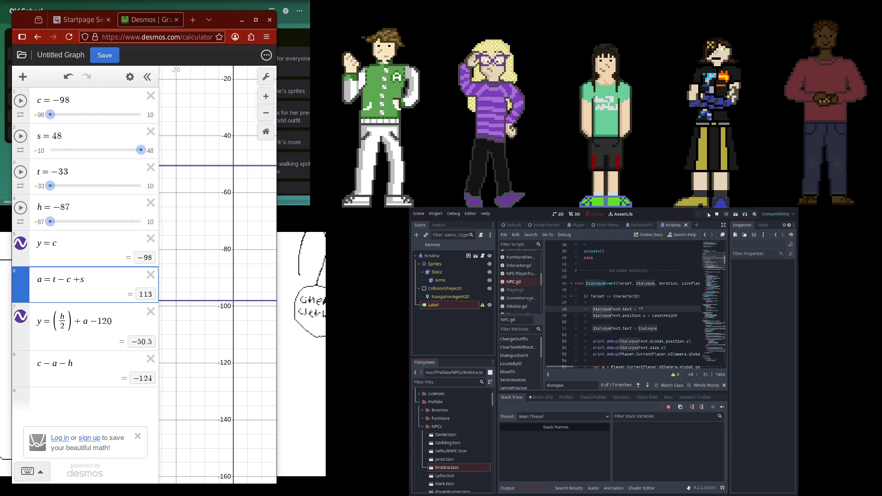
pyautogui.click(510, 488)
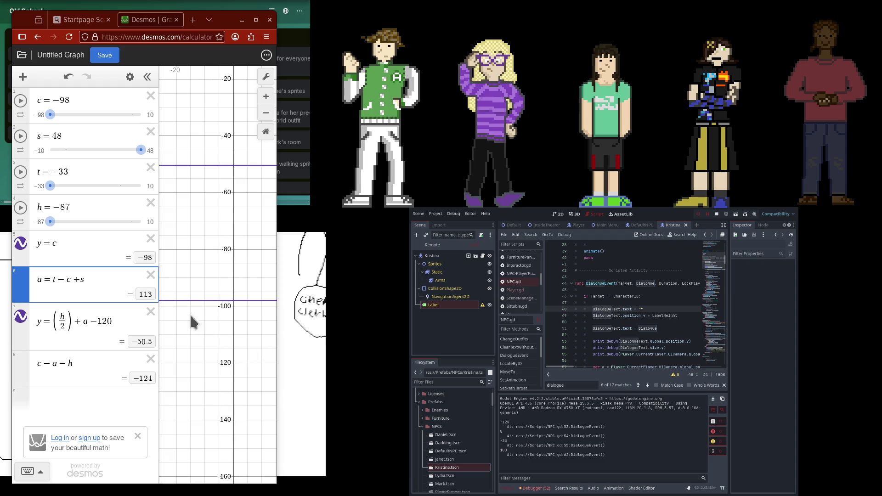
pyautogui.click(212, 232)
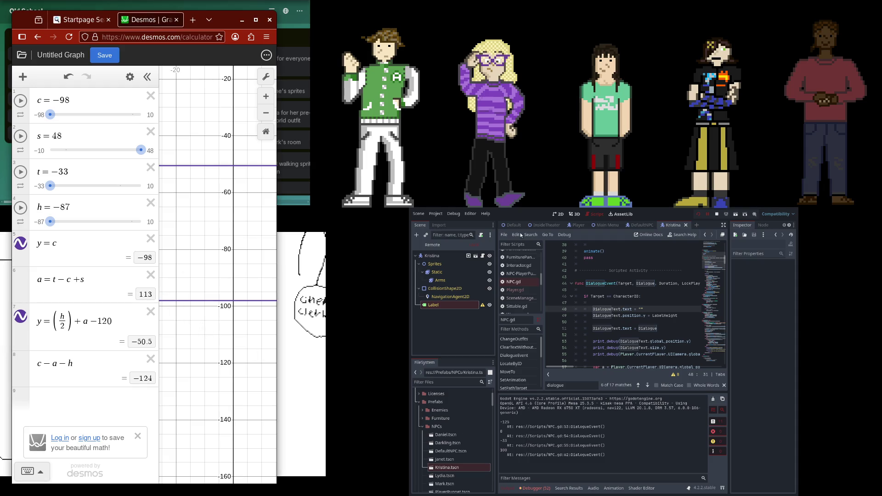
pyautogui.click(87, 277)
pyautogui.press('BackSpace')
pyautogui.write('-')
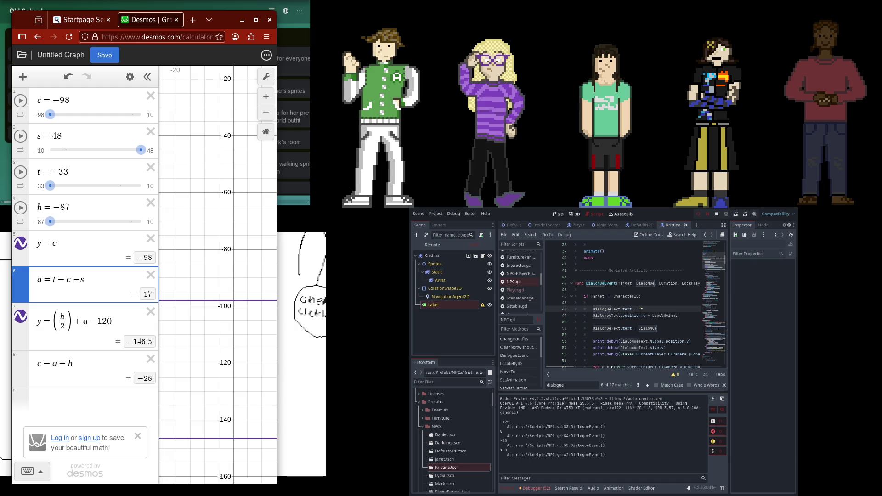
pyautogui.press('BackSpace')
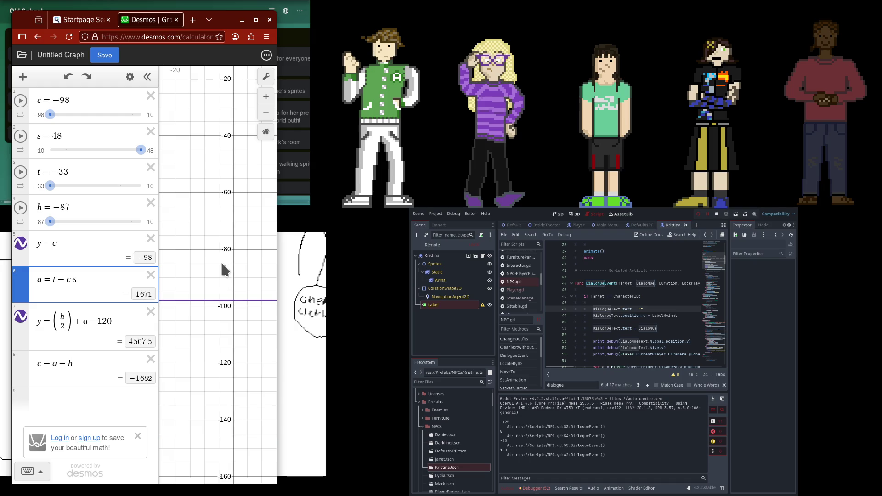
pyautogui.write('+')
pyautogui.click(229, 136)
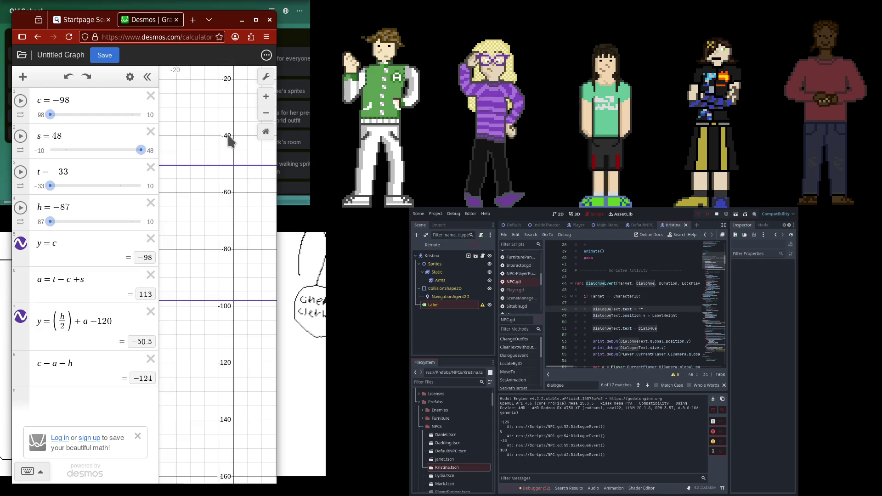
pyautogui.moveTo(236, 212); pyautogui.dragTo(208, 217)
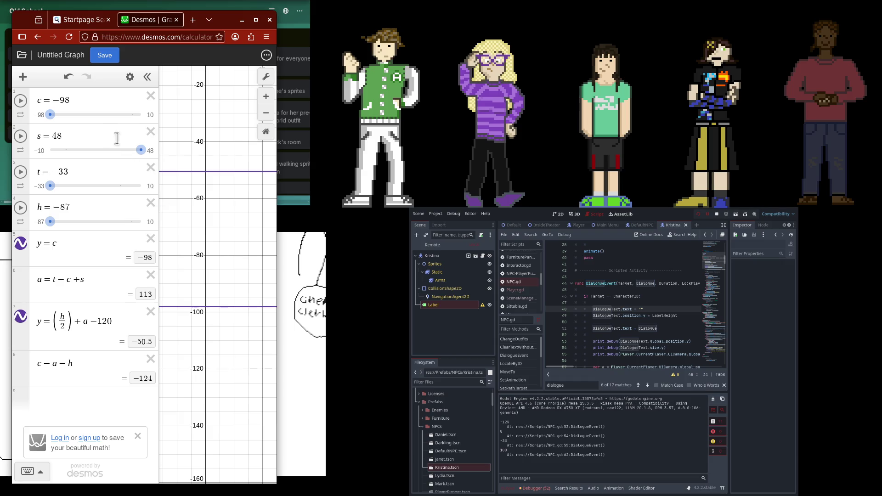
pyautogui.moveTo(183, 145); pyautogui.dragTo(198, 173)
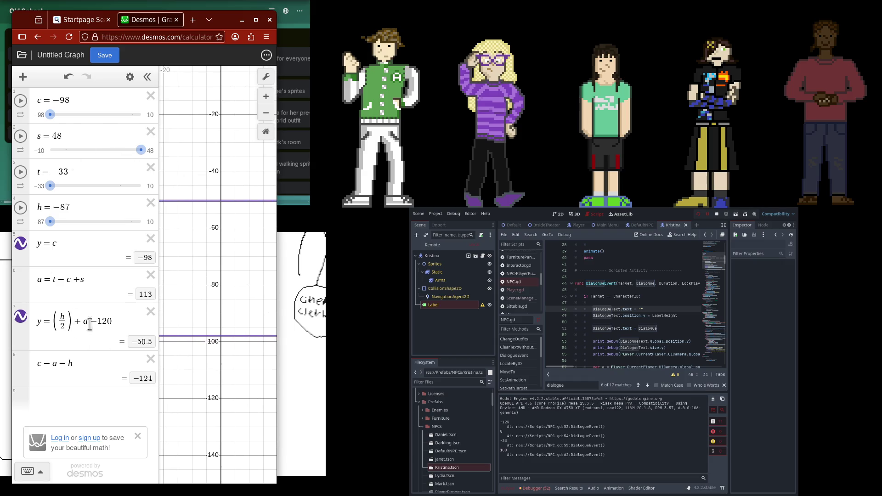
pyautogui.click(51, 284)
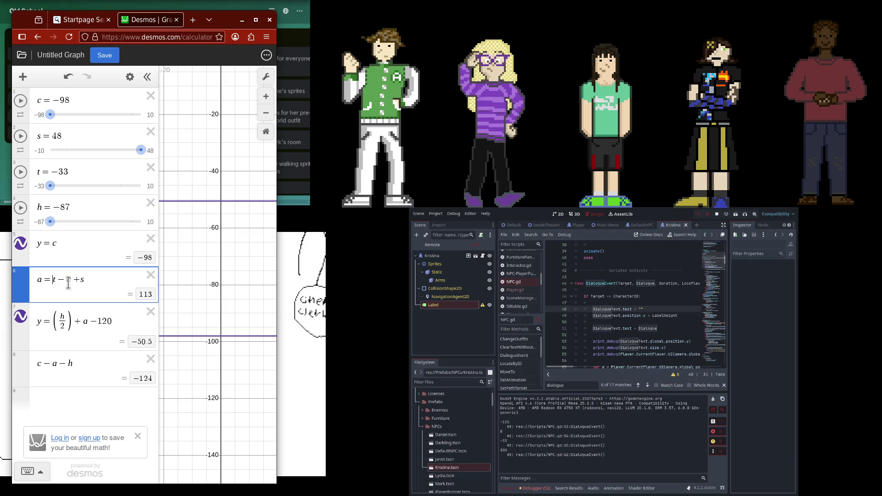
pyautogui.moveTo(71, 283); pyautogui.dragTo(53, 284)
pyautogui.click(73, 281)
pyautogui.moveTo(73, 281); pyautogui.dragTo(87, 281)
pyautogui.click(119, 283)
pyautogui.press('BackSpace')
pyautogui.press('BackSpace')
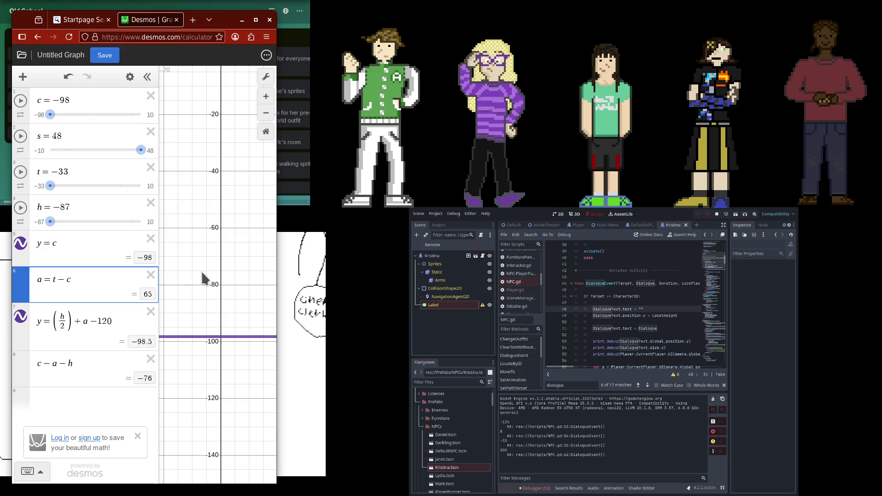
pyautogui.hotkey('ctrl', 'z')
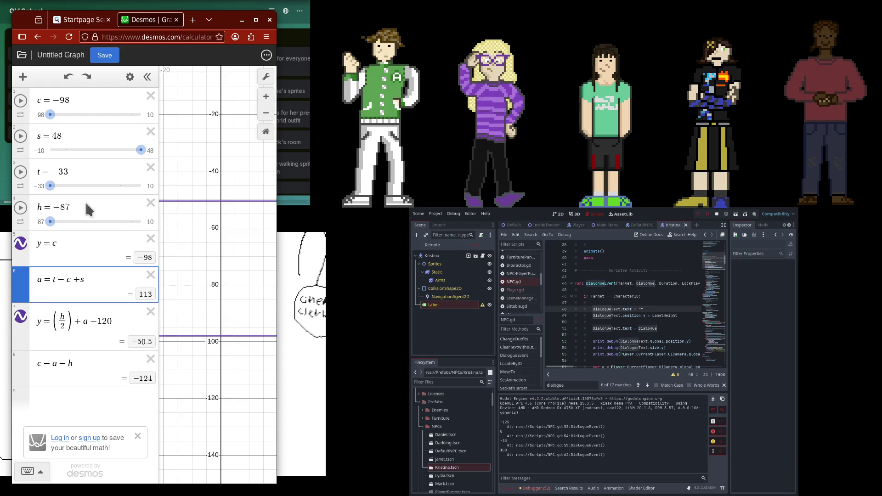
# Change c from −98 to −125 in Desmos, then select s's value 48
pyautogui.click(89, 97)
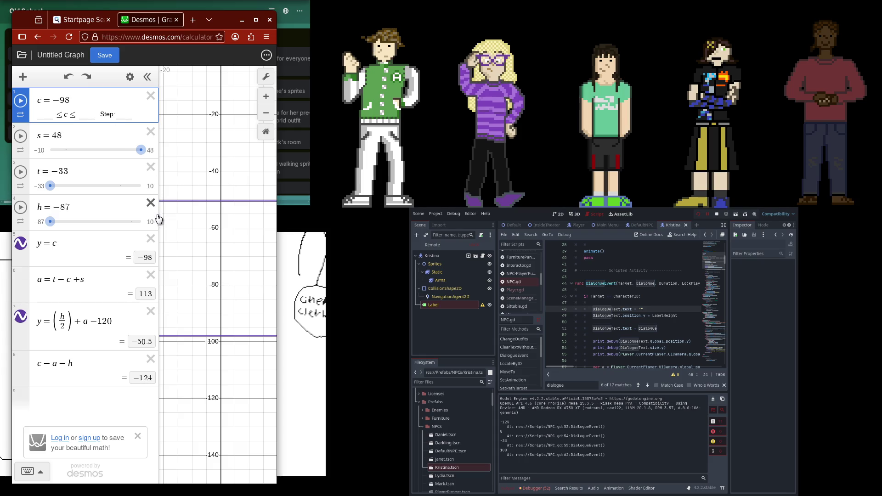
pyautogui.press('BackSpace')
pyautogui.press('BackSpace')
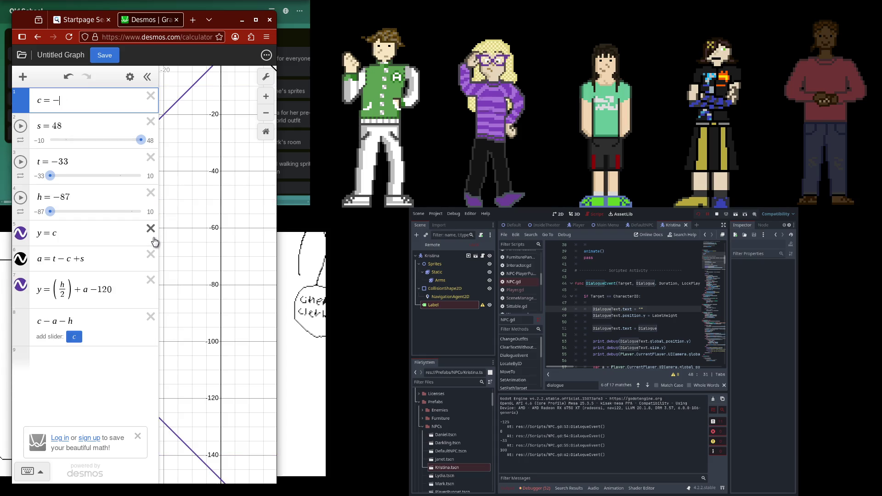
pyautogui.write('125')
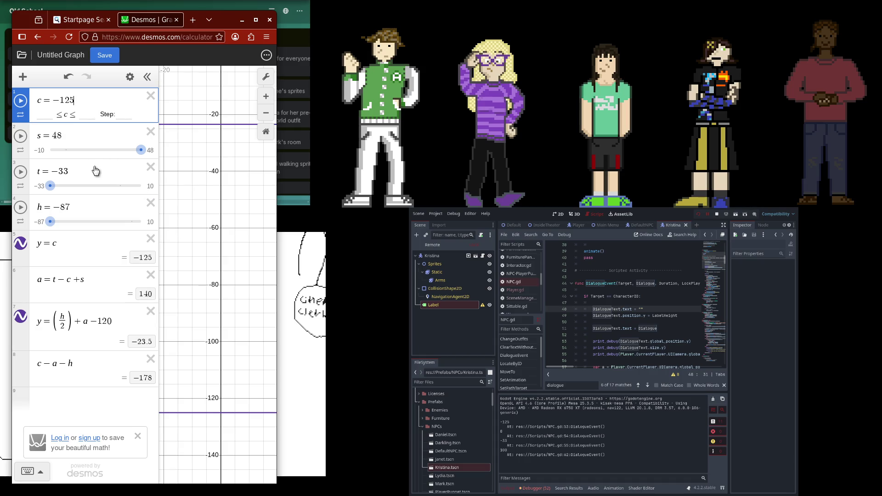
pyautogui.click(92, 169)
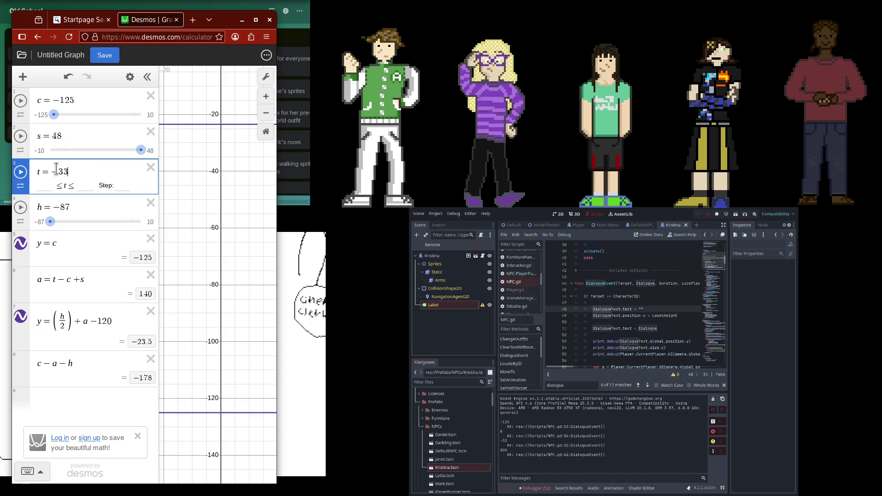
pyautogui.doubleClick(54, 137)
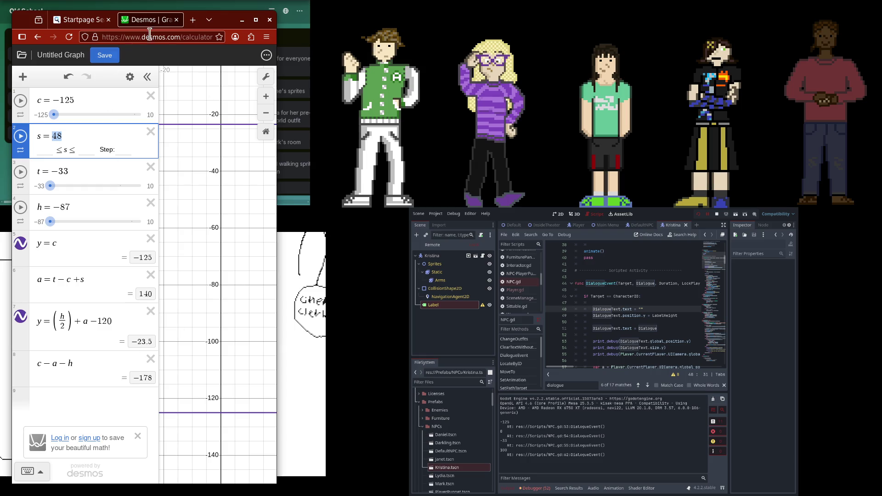
# Search the web for calculating Godot label size before updating and open GitHub issue #7593
pyautogui.click(195, 22)
pyautogui.write('godot')
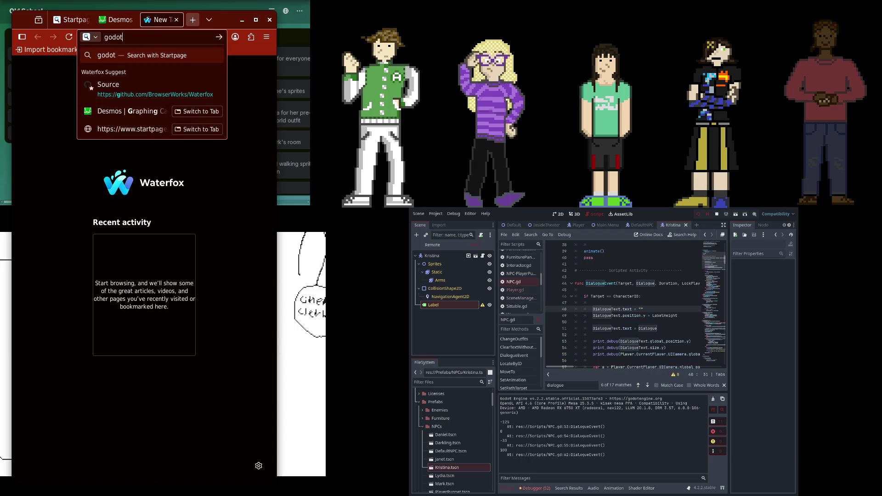
pyautogui.write(' calculate text ')
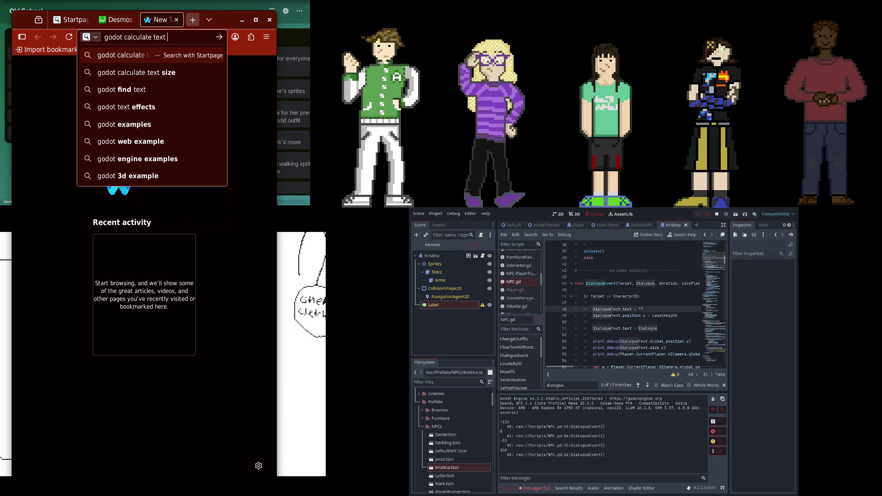
pyautogui.press('BackSpace')
pyautogui.press('BackSpace')
pyautogui.press('BackSpace')
pyautogui.press('BackSpace')
pyautogui.press('BackSpace')
pyautogui.write('label s')
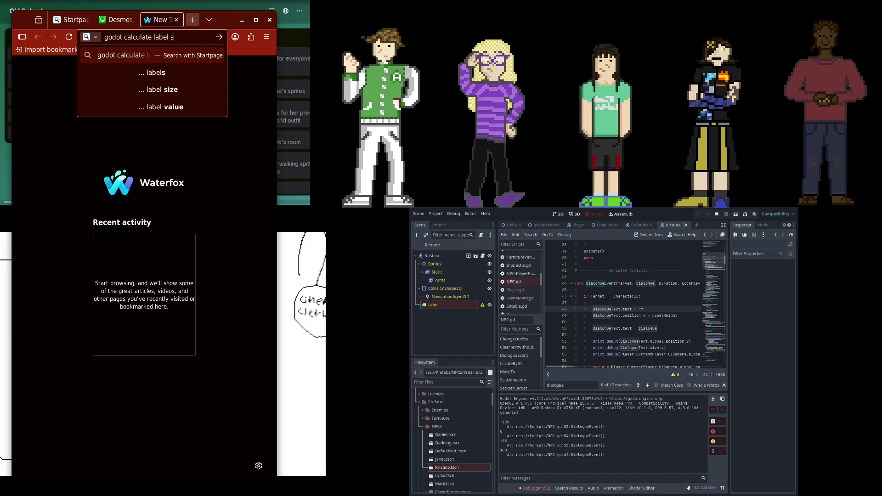
pyautogui.write('ize before upd')
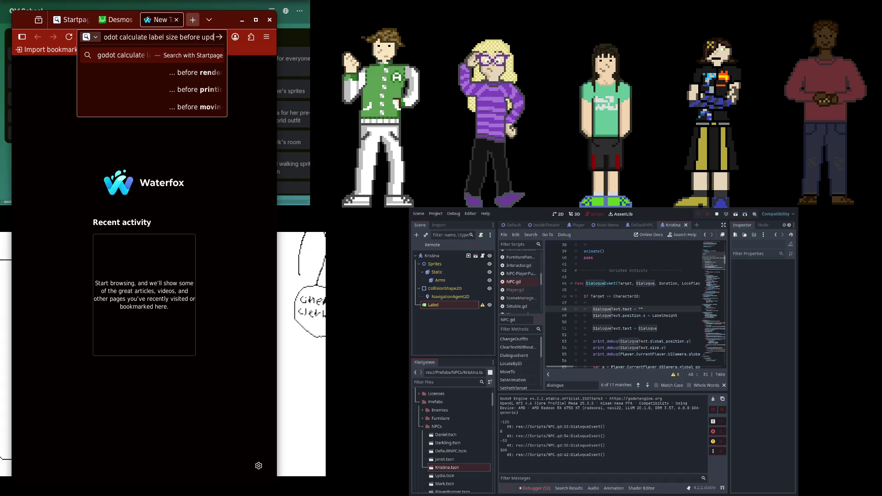
pyautogui.write('ating')
pyautogui.press('Return')
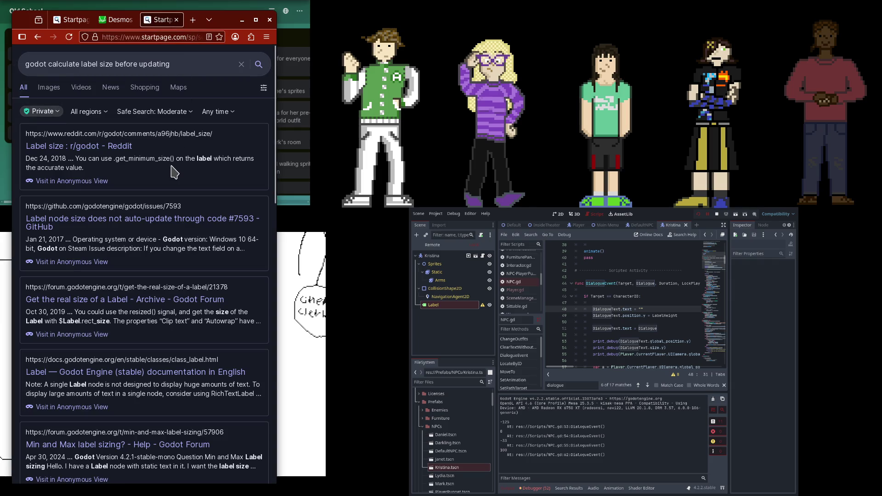
pyautogui.middleClick(148, 219)
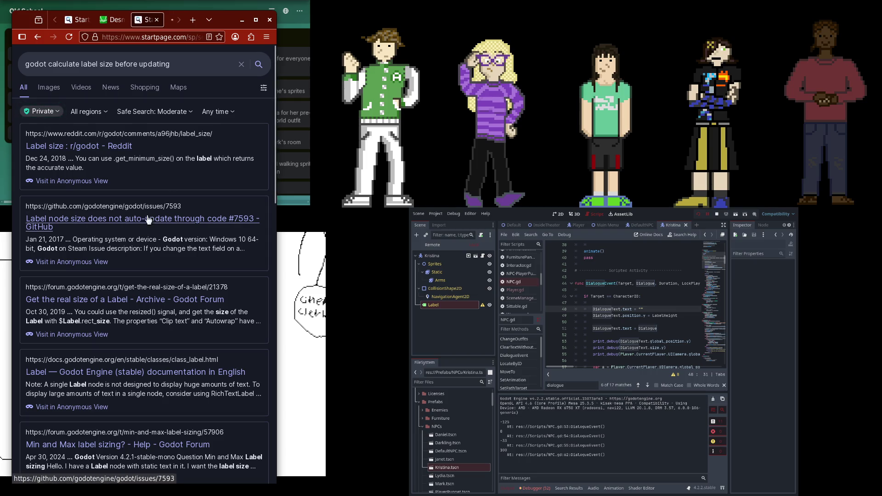
pyautogui.click(171, 20)
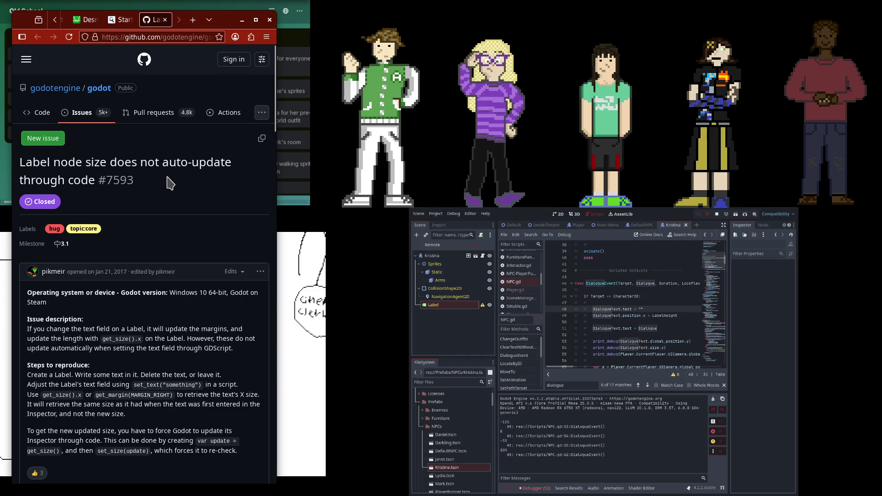
pyautogui.scroll(-3, 171, 185)
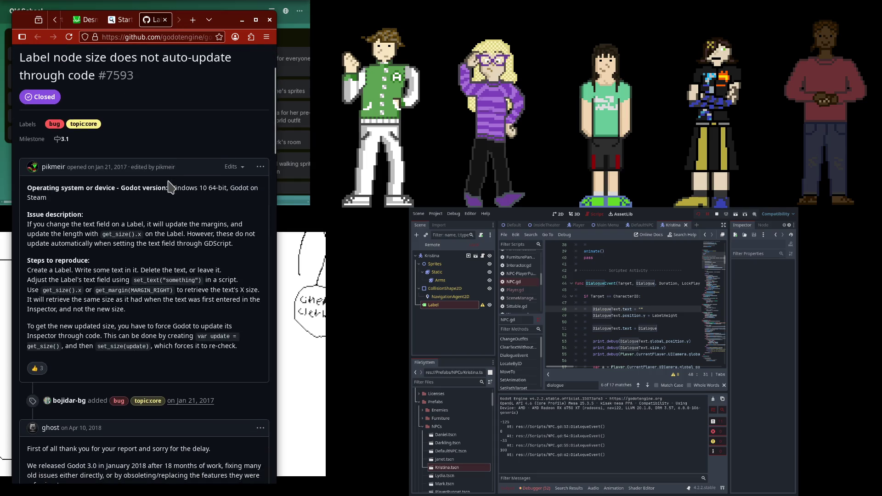
pyautogui.scroll(-3, 171, 185)
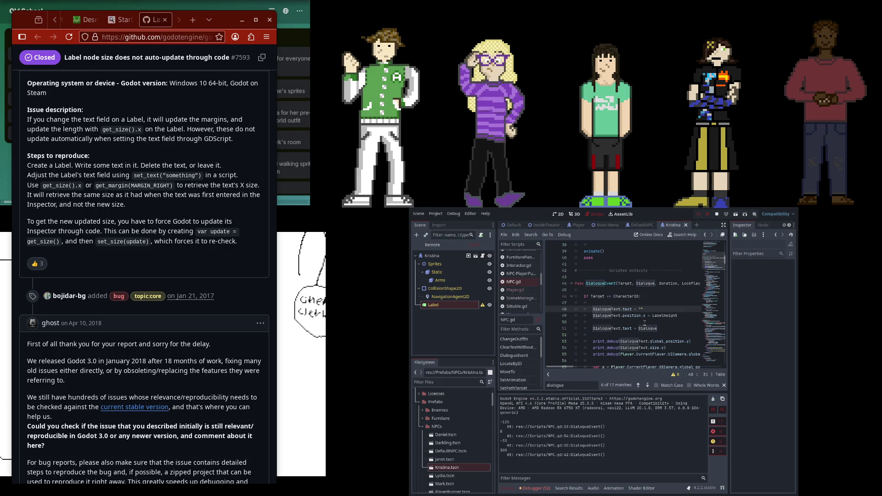
pyautogui.scroll(5, 193, 287)
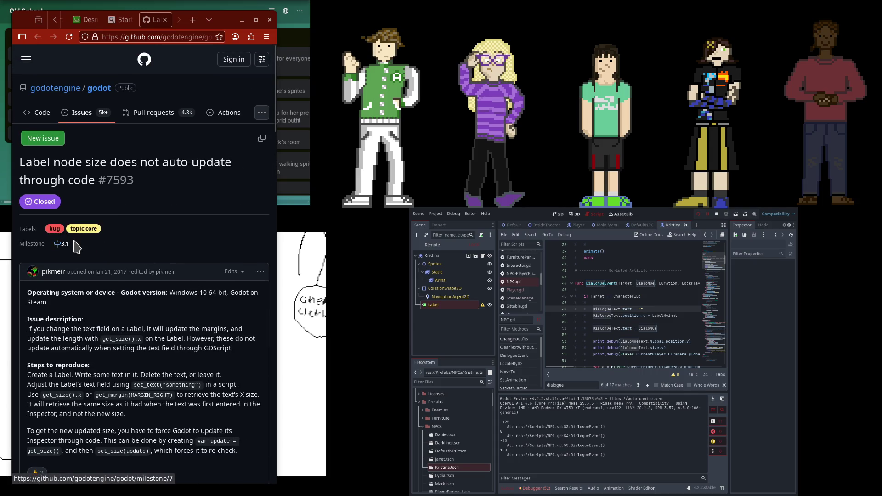
# Scroll the issue to the maintainer's comment recommending Control.get_minimum_size()
pyautogui.scroll(-10, 79, 249)
pyautogui.scroll(-20, 82, 249)
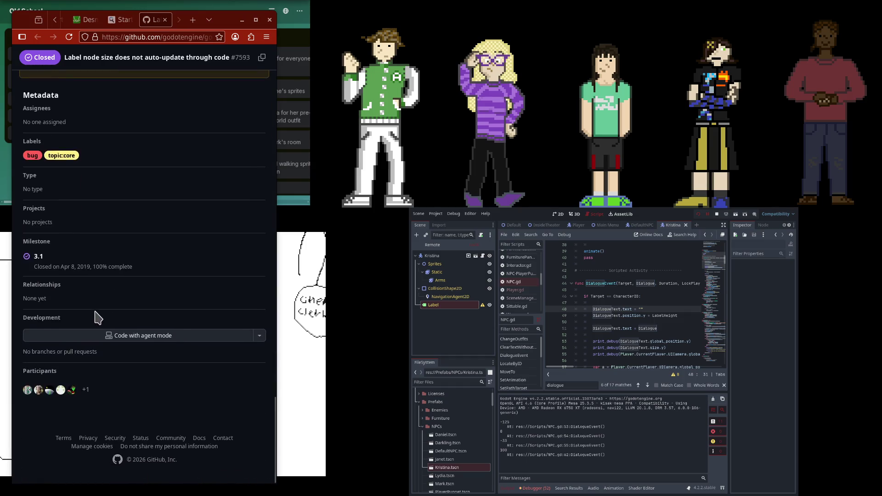
pyautogui.scroll(10, 96, 312)
pyautogui.scroll(-2, 99, 309)
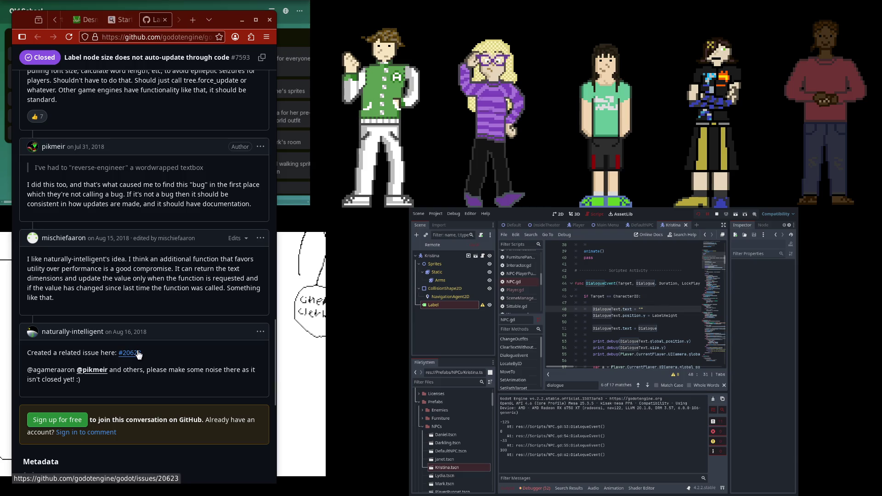
pyautogui.scroll(1, 138, 354)
pyautogui.scroll(-9, 139, 353)
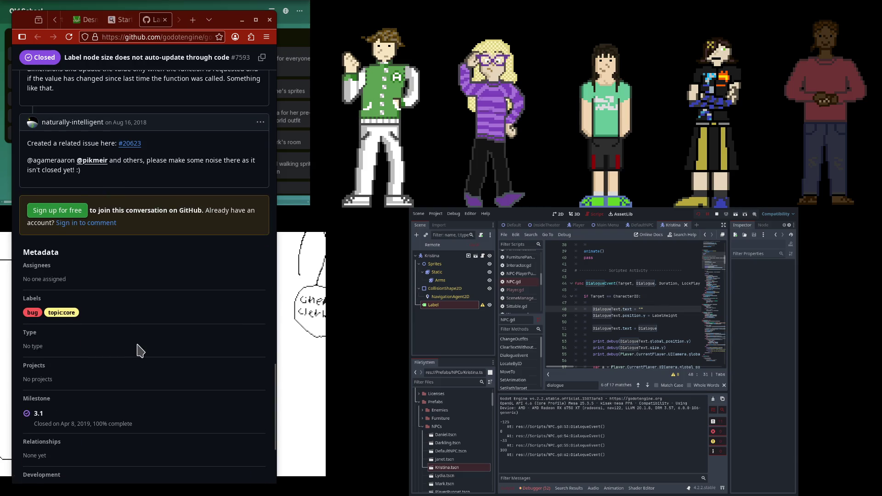
pyautogui.scroll(-8, 139, 351)
pyautogui.scroll(20, 138, 345)
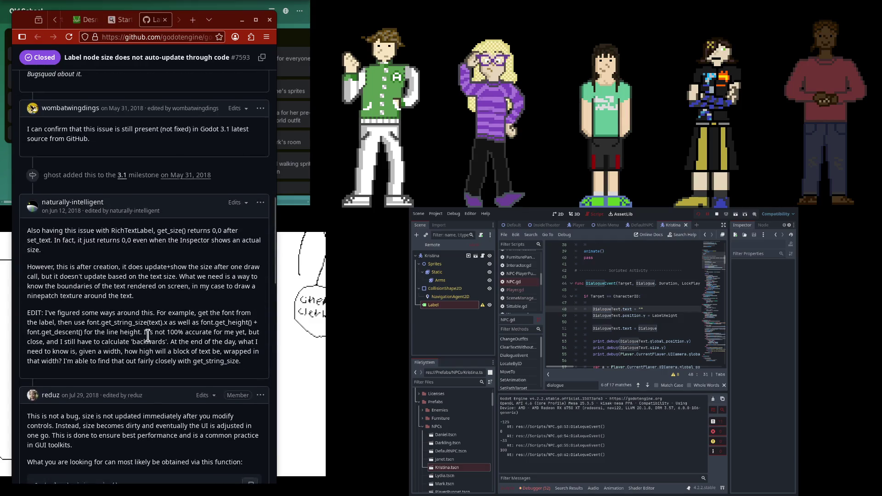
pyautogui.scroll(-8, 148, 336)
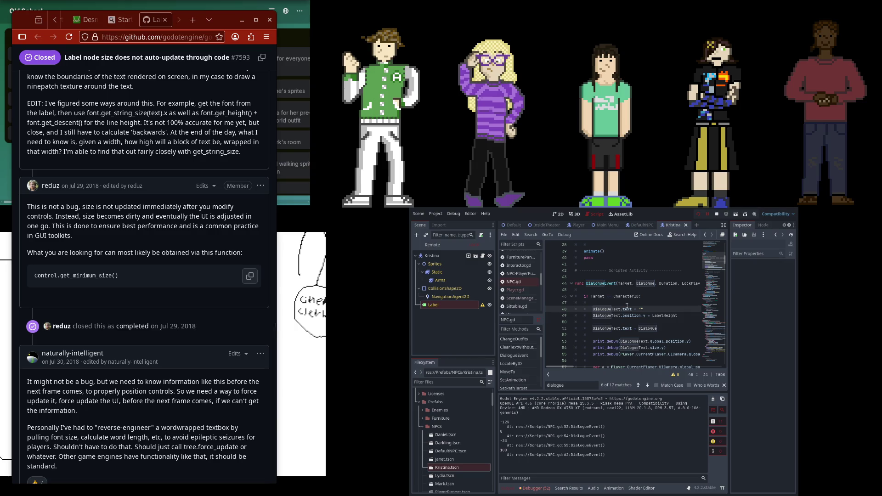
pyautogui.scroll(-2, 225, 271)
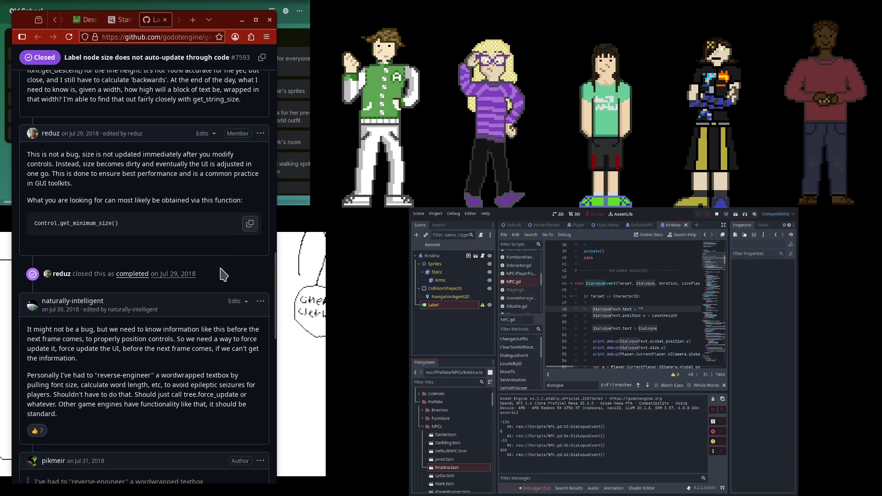
pyautogui.scroll(-4, 236, 280)
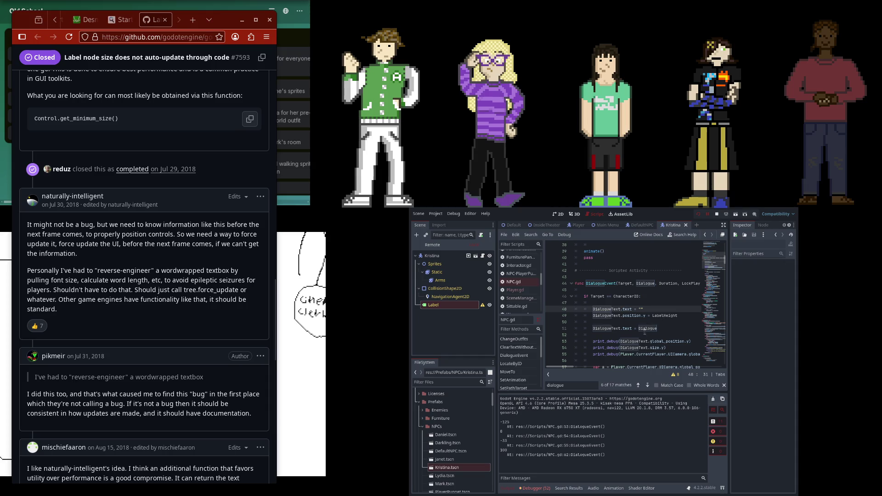
# Start replacing size.y on line 54 of NPC.gd with get_mi
pyautogui.click(654, 348)
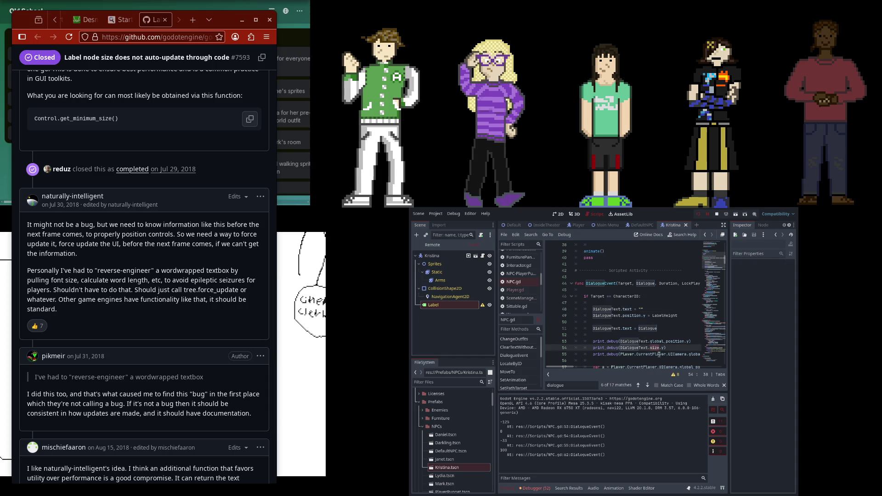
pyautogui.press('BackSpace')
pyautogui.press('BackSpace')
pyautogui.press('BackSpace')
pyautogui.write('get_')
pyautogui.write('mi')
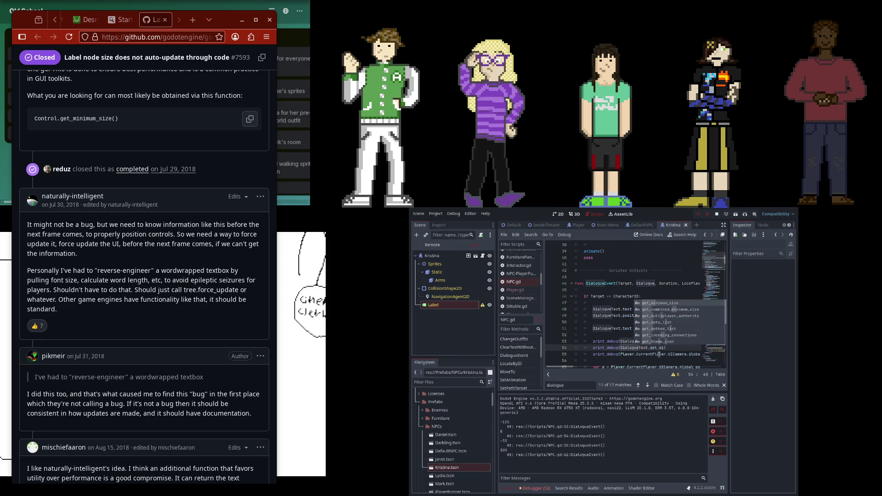
# Complete line 54 to print DialogueText.get_minimum_size().y and run the game
pyautogui.press('Return')
pyautogui.write('y')
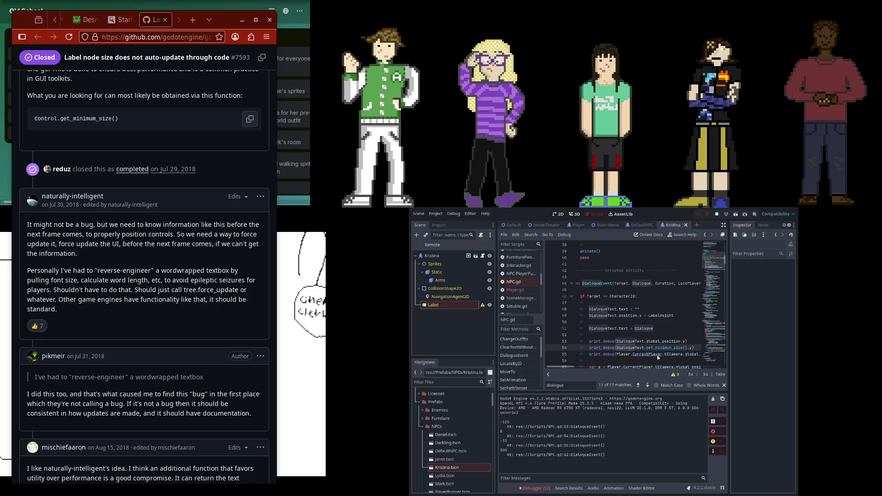
pyautogui.click(697, 214)
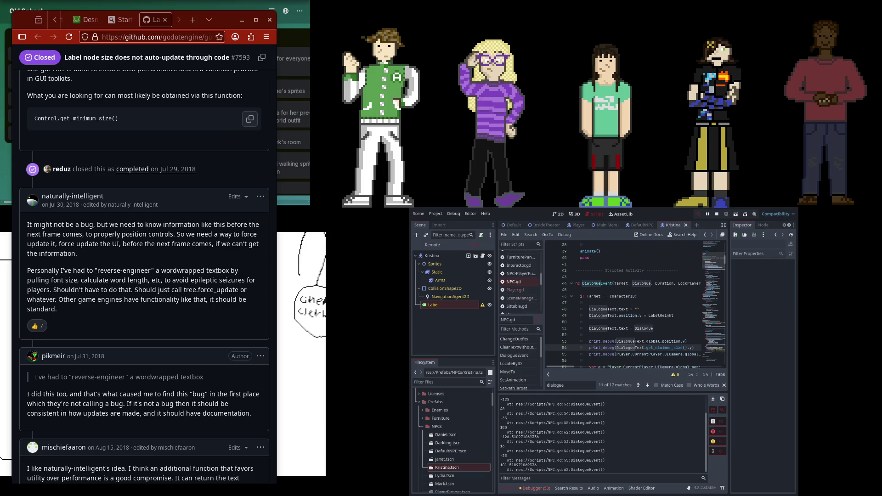
# Restart the game, check the printed output, and compare it with s = 48 in Desmos
pyautogui.click(692, 214)
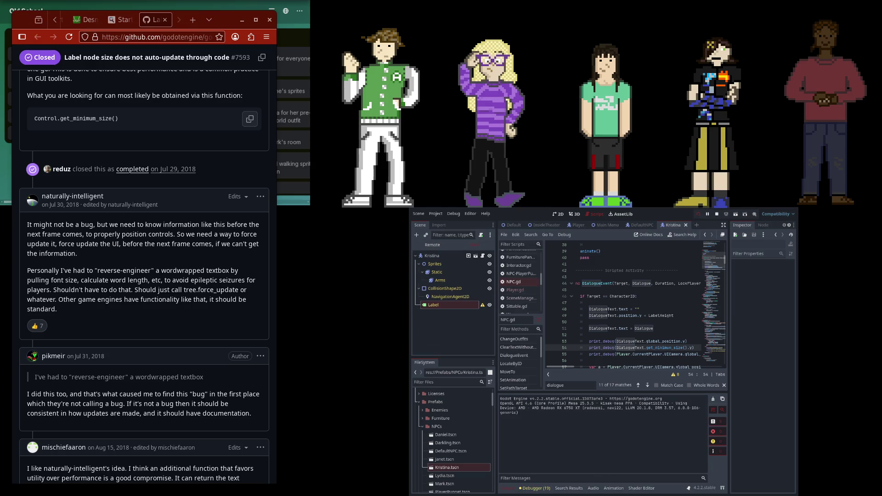
pyautogui.click(708, 214)
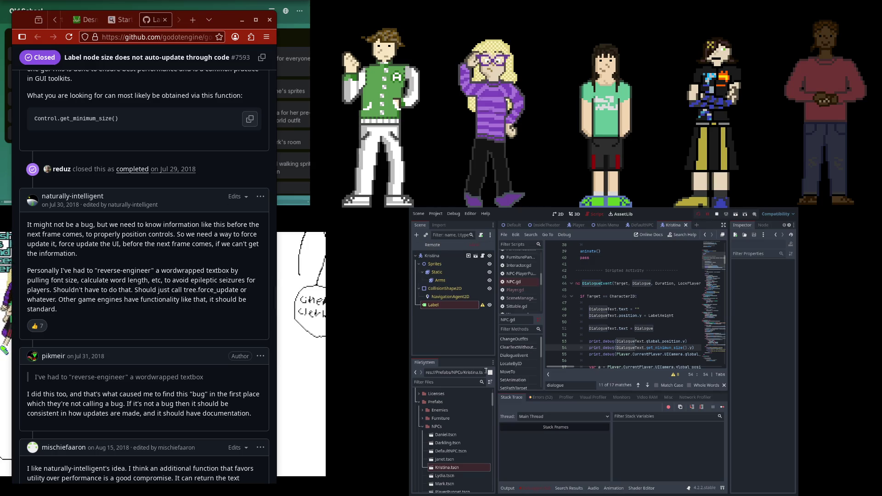
pyautogui.click(507, 488)
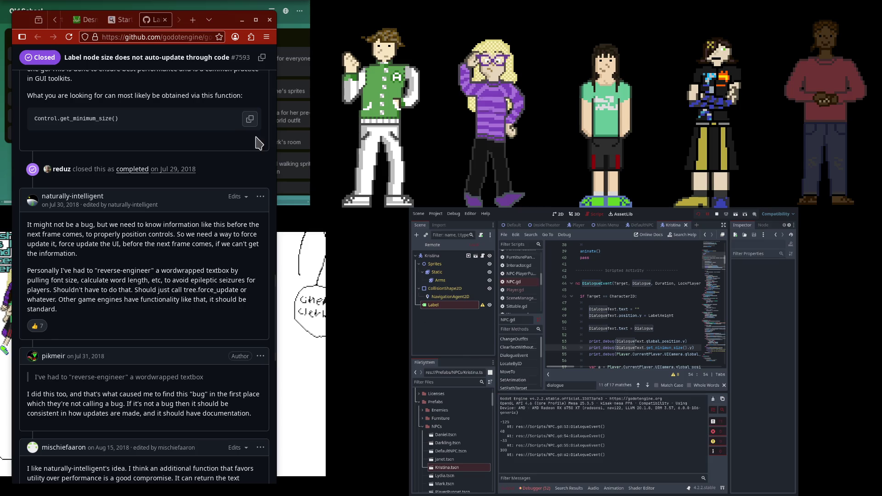
pyautogui.click(87, 20)
pyautogui.click(79, 134)
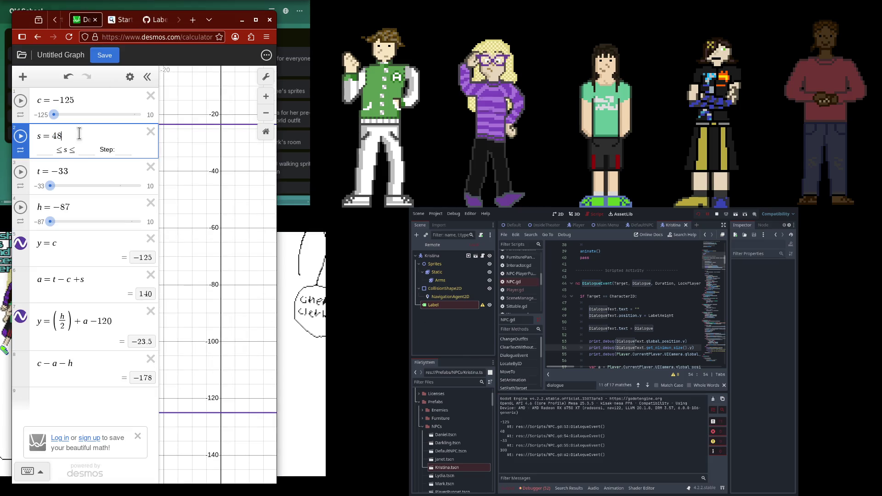
pyautogui.click(89, 170)
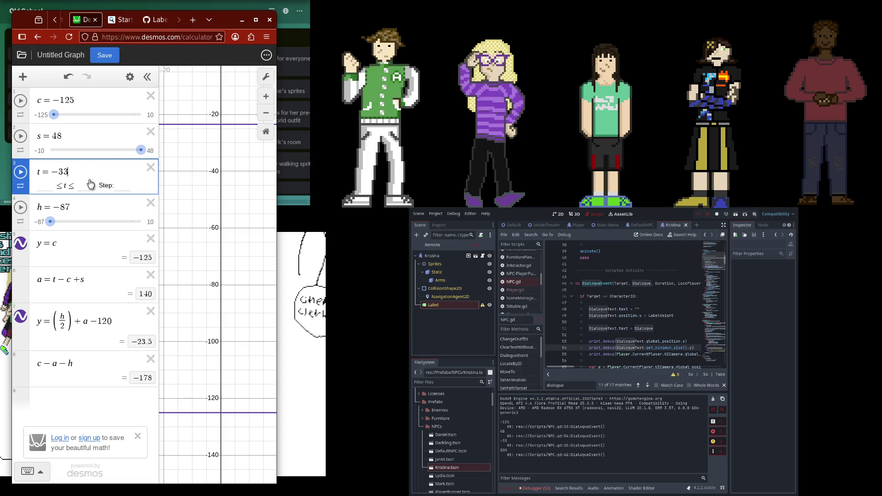
pyautogui.click(88, 100)
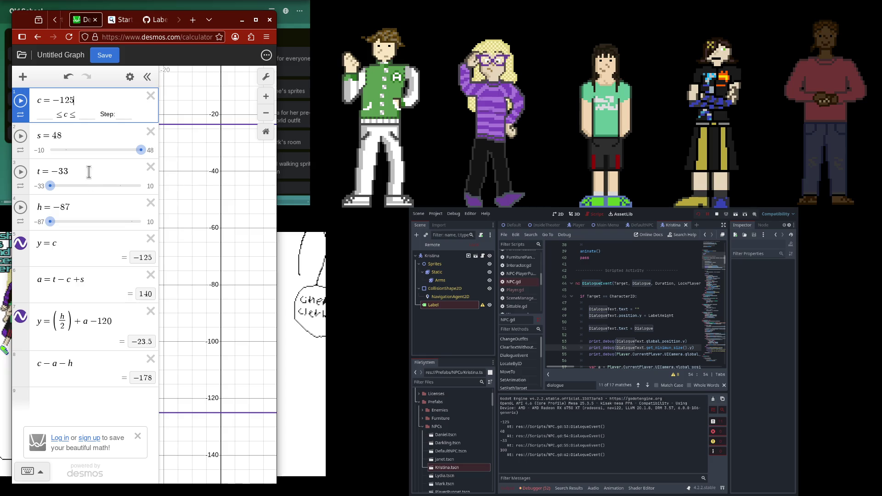
pyautogui.click(110, 282)
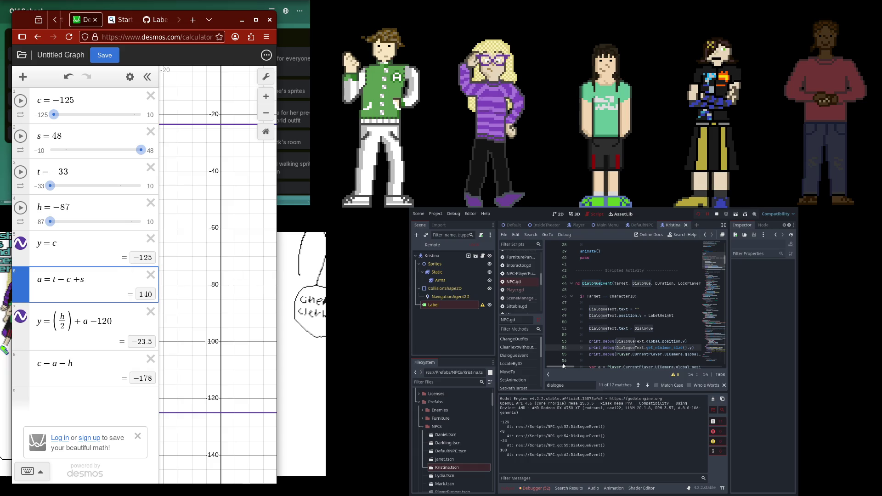
pyautogui.moveTo(568, 368); pyautogui.dragTo(564, 369)
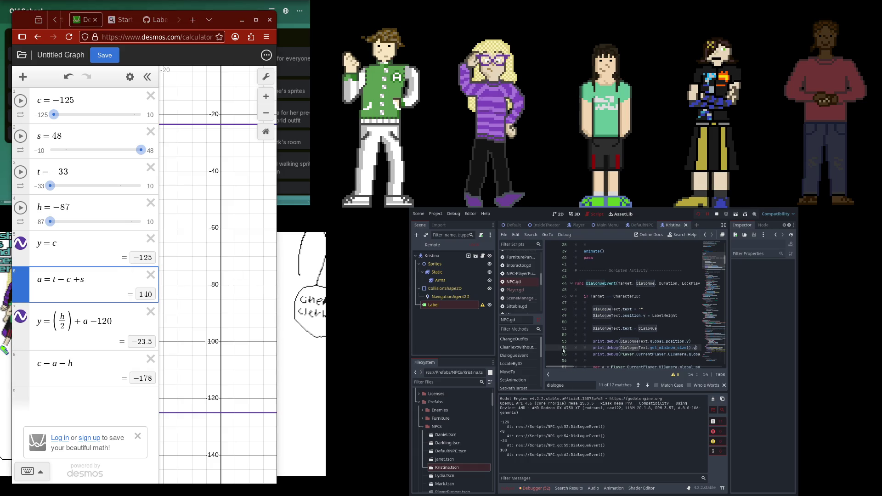
pyautogui.scroll(-3, 563, 345)
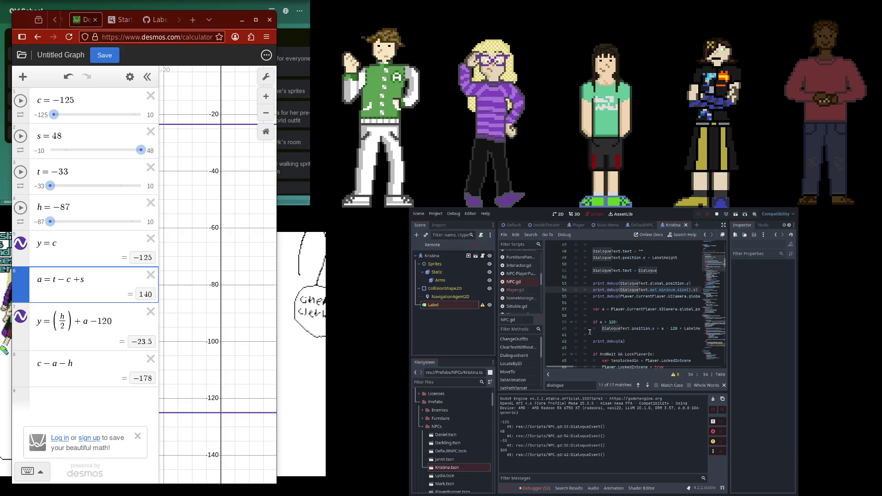
pyautogui.moveTo(563, 370)
pyautogui.mouseDown()
pyautogui.moveTo(589, 370)
pyautogui.moveTo(569, 366)
pyautogui.mouseUp()
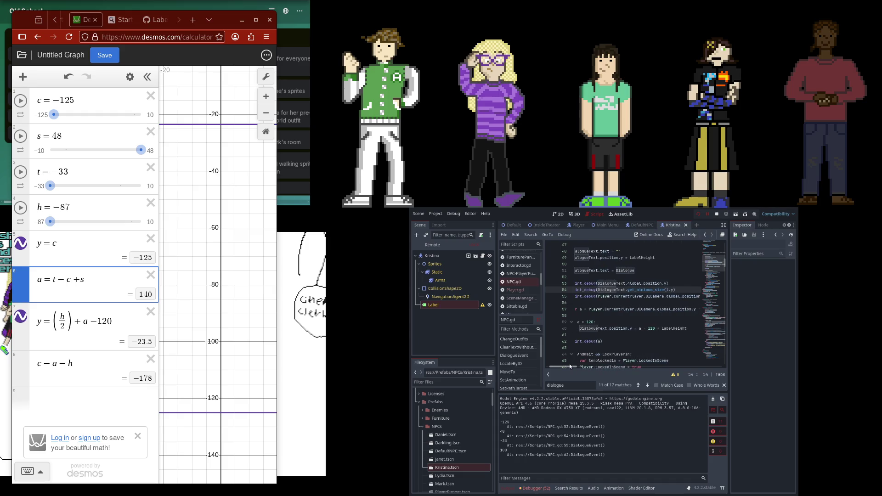
pyautogui.moveTo(590, 308)
pyautogui.mouseDown()
pyautogui.moveTo(692, 309)
pyautogui.moveTo(620, 311)
pyautogui.mouseUp()
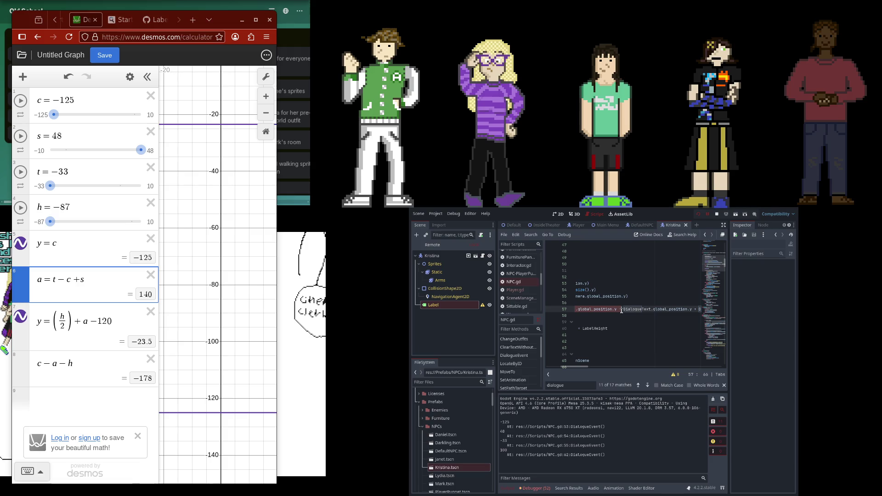
# Insert the pasted camera position subtraction into line 57's expression for a
pyautogui.hotkey('shift', 'Home')
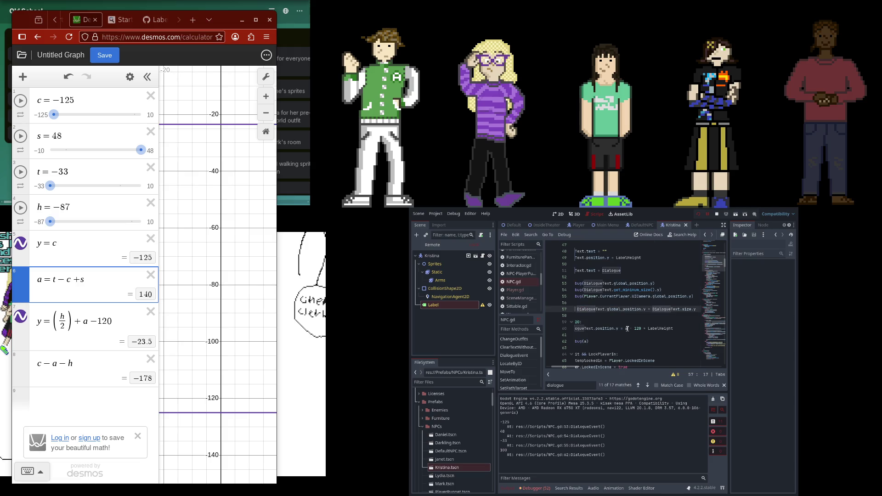
pyautogui.hotkey('ctrl', 'Right')
pyautogui.write('-')
pyautogui.hotkey('ctrl', 'v')
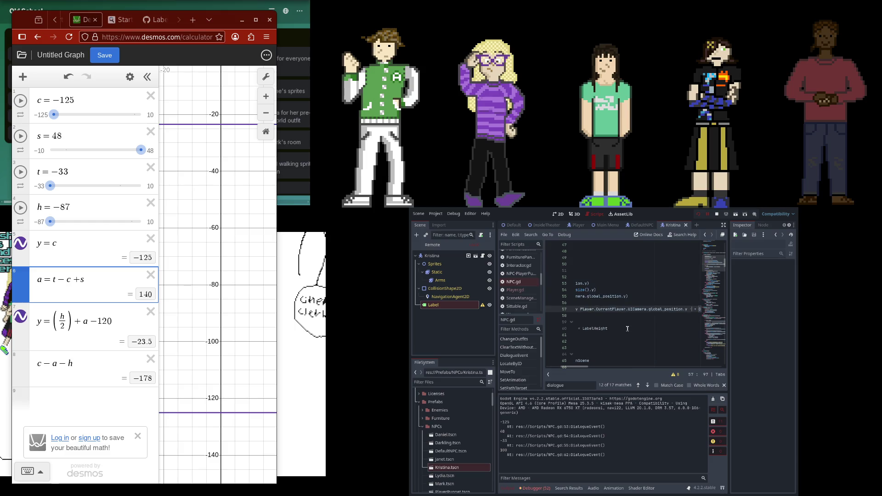
pyautogui.press('Home')
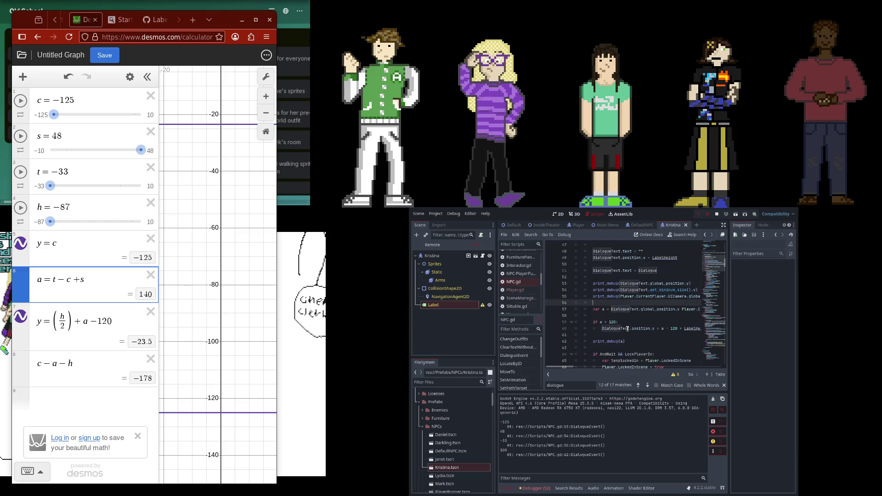
pyautogui.hotkey('ctrl', 'Right')
pyautogui.hotkey('ctrl', 'Right')
pyautogui.hotkey('ctrl', 'Right')
pyautogui.hotkey('ctrl', 'Right')
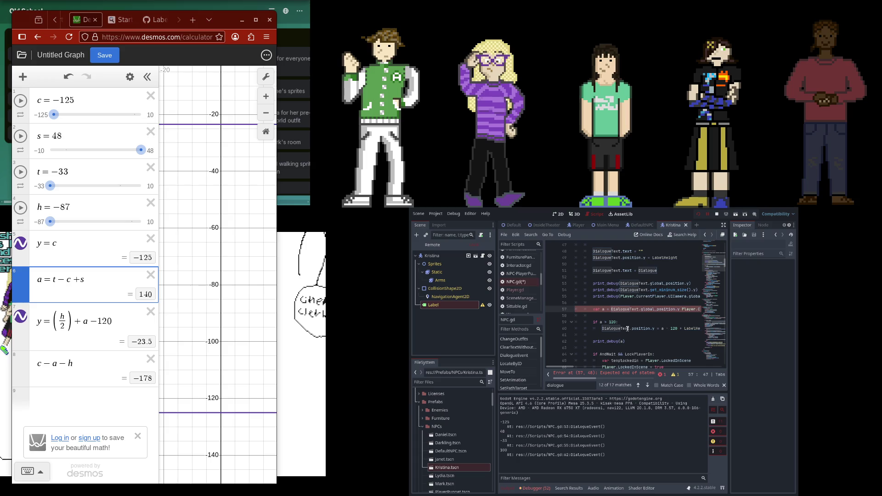
pyautogui.write('-')
pyautogui.hscroll(4, 686, 290)
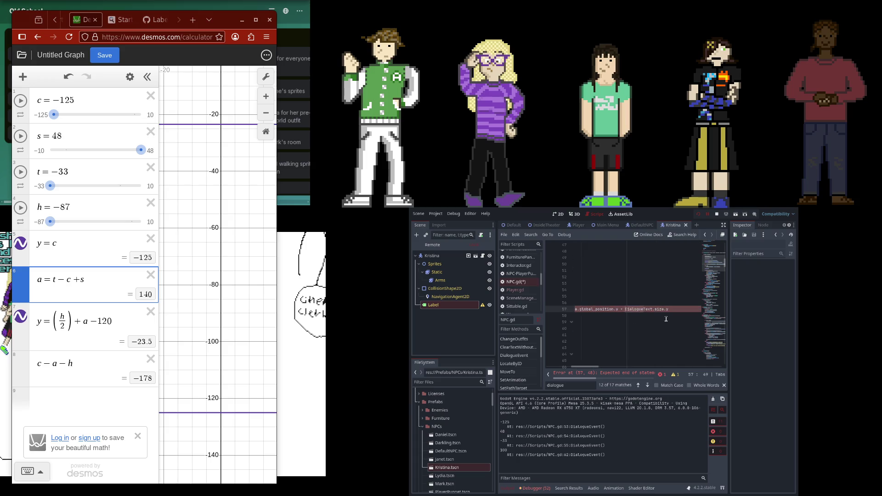
# Rerun the game to test the change, then resume and stop it
pyautogui.click(699, 215)
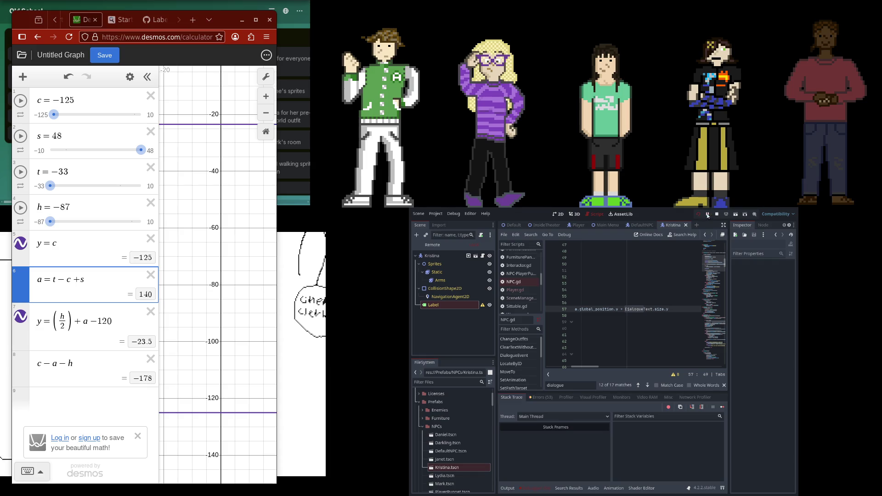
pyautogui.click(708, 214)
pyautogui.click(698, 214)
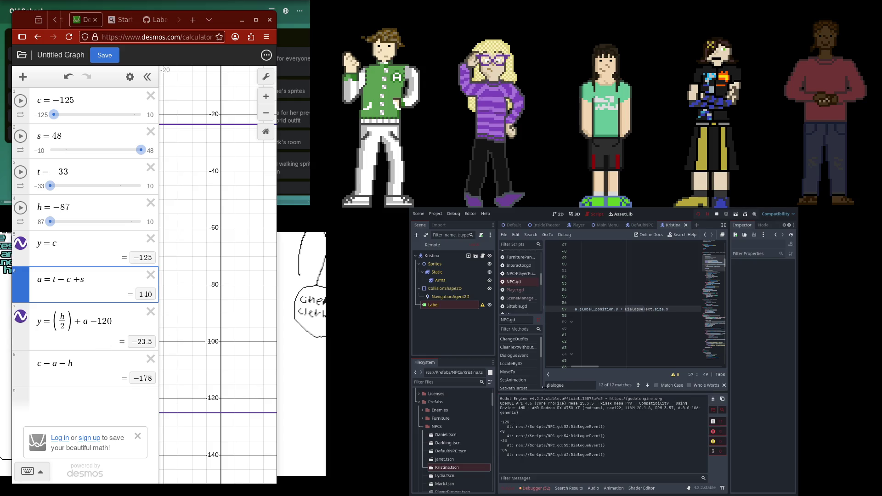
pyautogui.moveTo(585, 366); pyautogui.dragTo(554, 373)
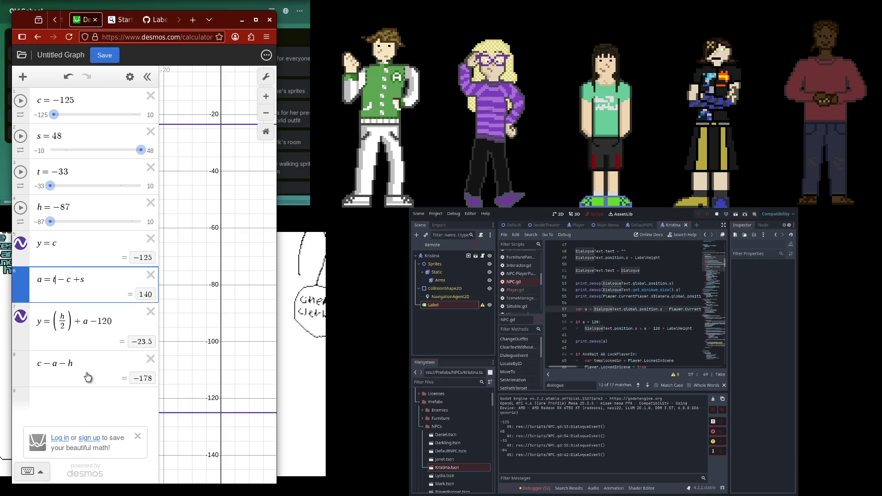
# Add a ninth Desmos expression −33 + 125 + 48, which evaluates to 140
pyautogui.click(88, 395)
pyautogui.write('-33+125')
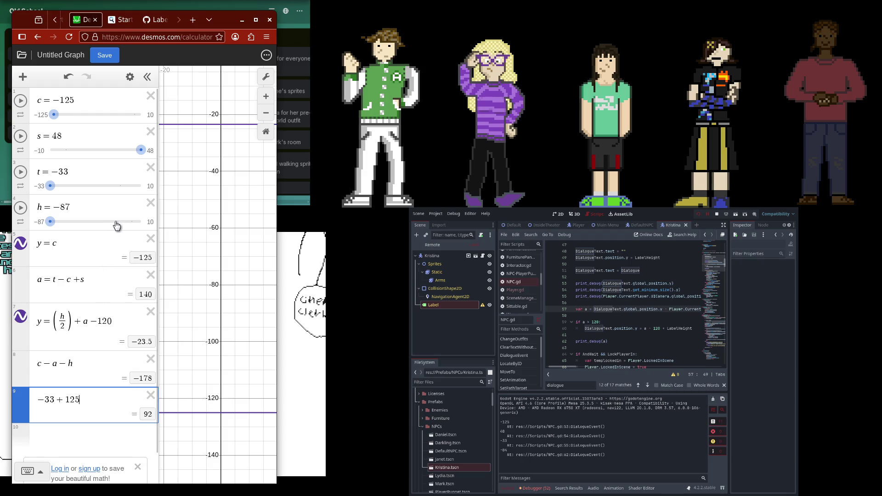
pyautogui.write('+s')
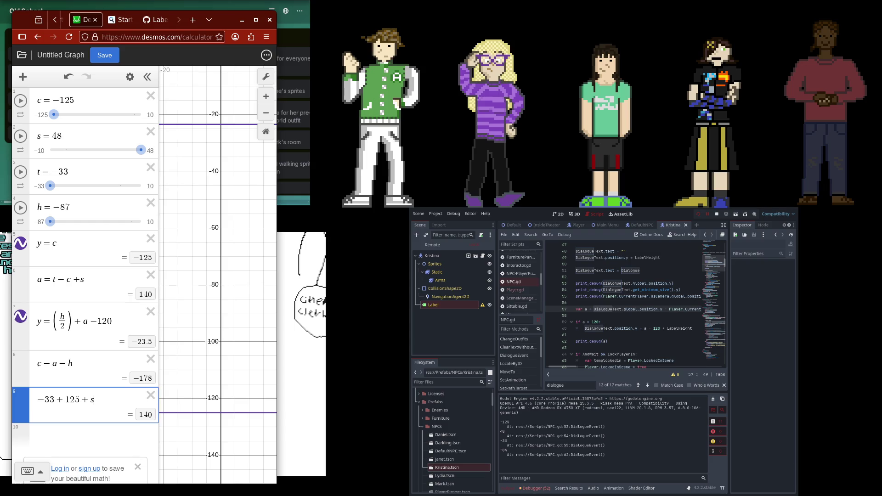
pyautogui.press('BackSpace')
pyautogui.write('=')
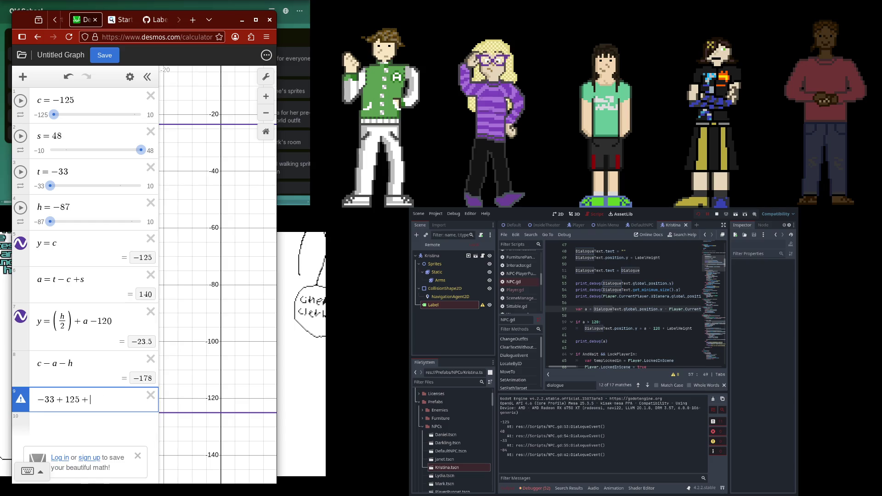
pyautogui.press('BackSpace')
pyautogui.press('BackSpace')
pyautogui.write('+48')
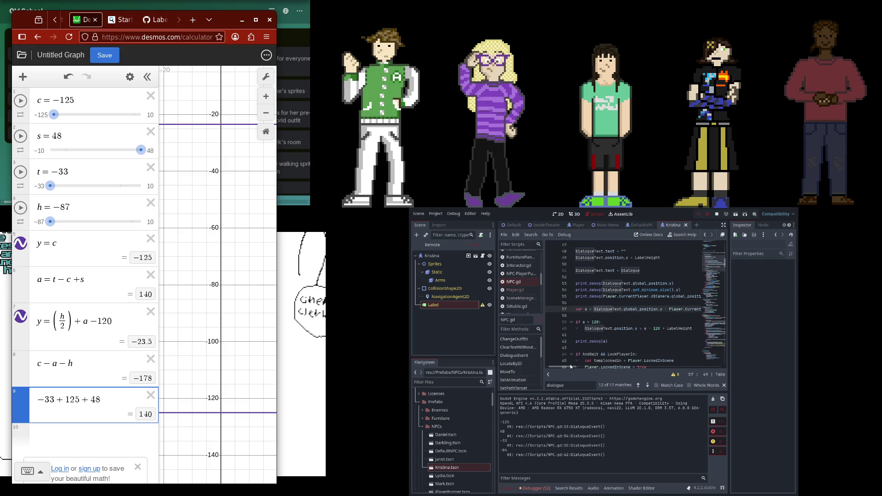
pyautogui.moveTo(571, 368); pyautogui.dragTo(571, 367)
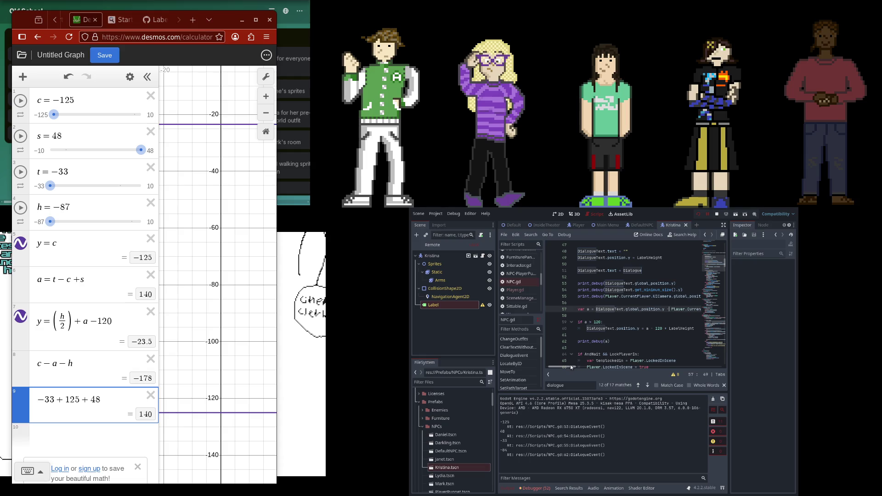
pyautogui.moveTo(571, 367); pyautogui.dragTo(571, 365)
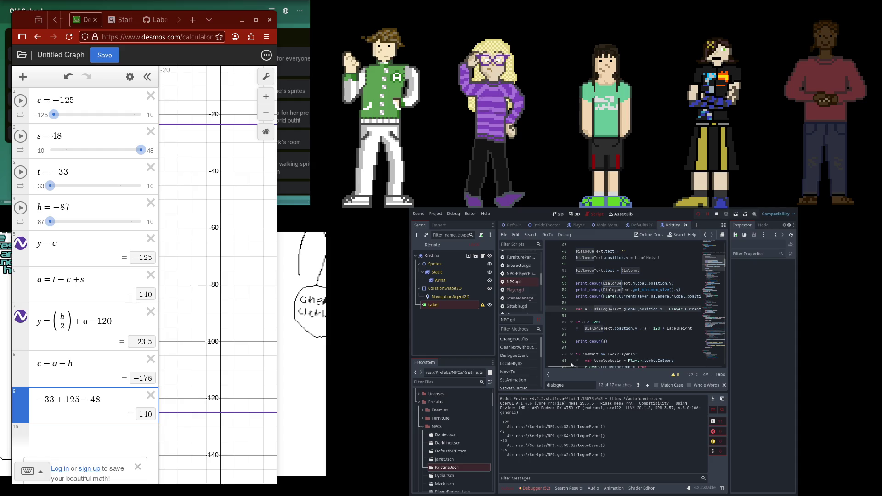
pyautogui.hscroll(2, 571, 365)
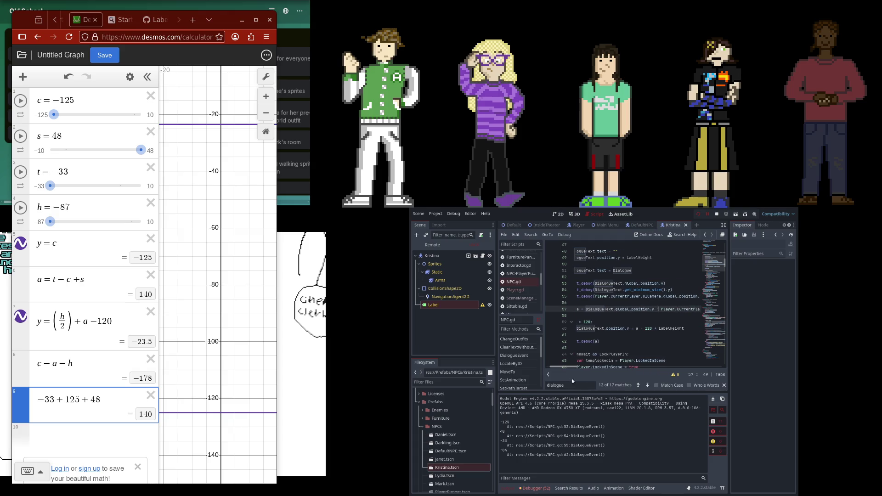
pyautogui.hscroll(-3, 573, 376)
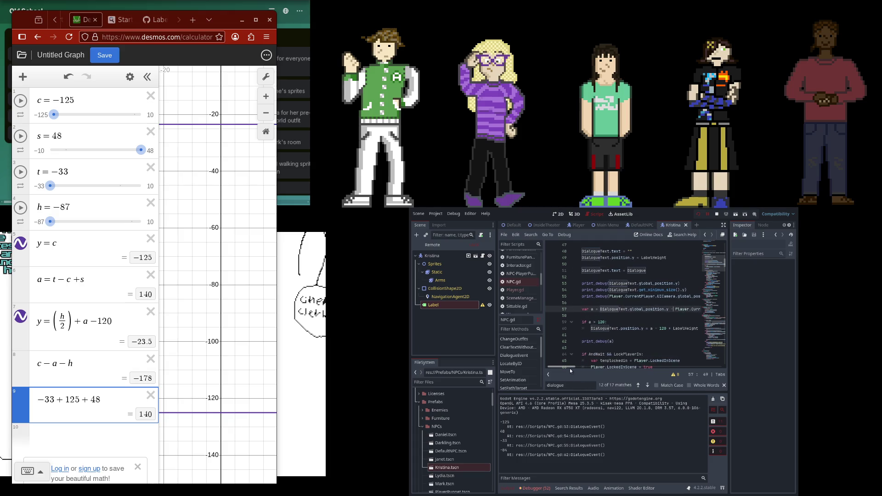
pyautogui.hscroll(1, 570, 368)
pyautogui.hscroll(1, 571, 371)
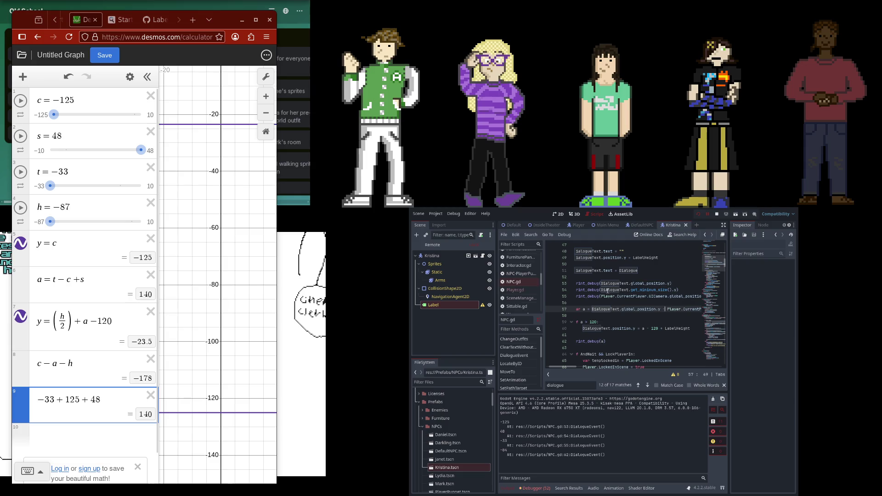
# Swap the slider values in Desmos so c is −33 and t is −125
pyautogui.click(607, 296)
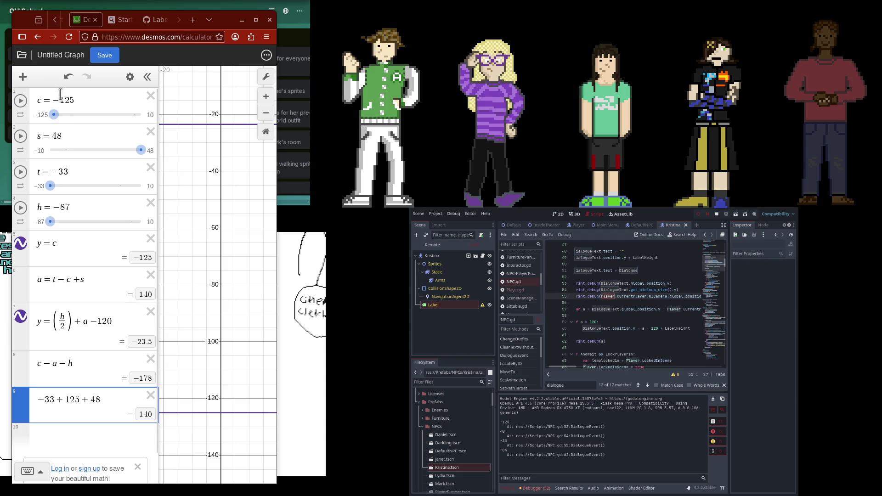
pyautogui.click(74, 99)
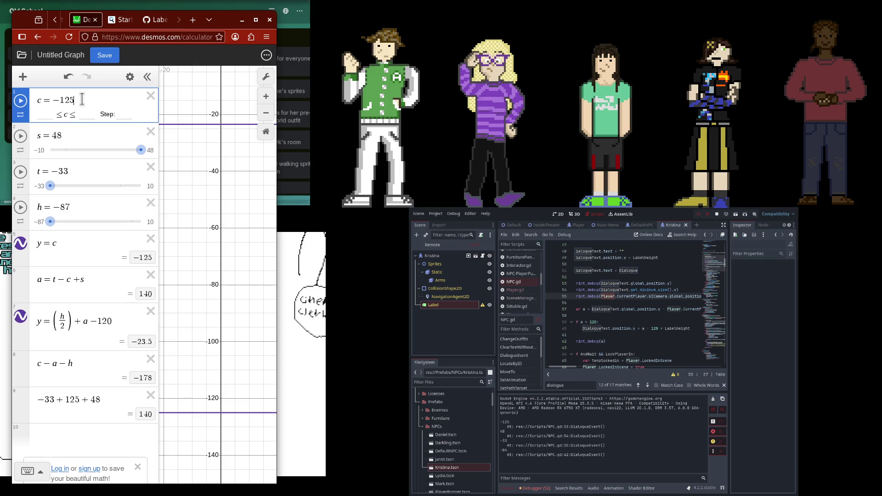
pyautogui.moveTo(76, 100); pyautogui.dragTo(53, 100)
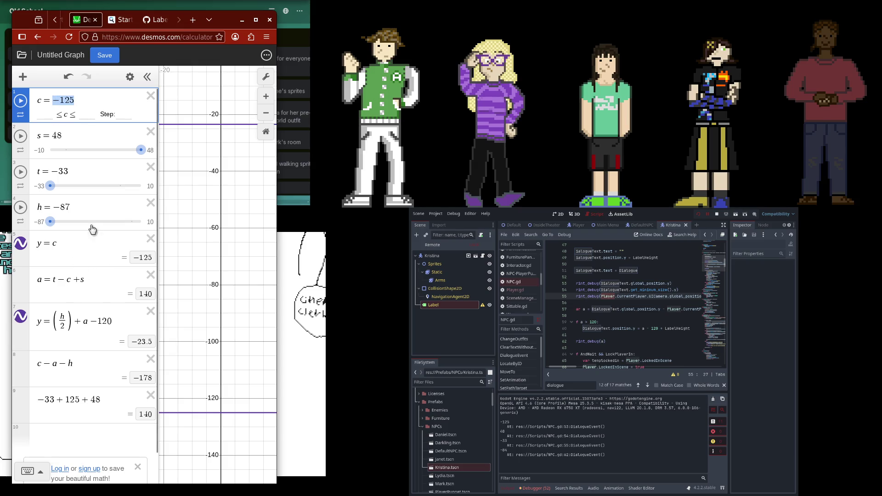
pyautogui.write('-33')
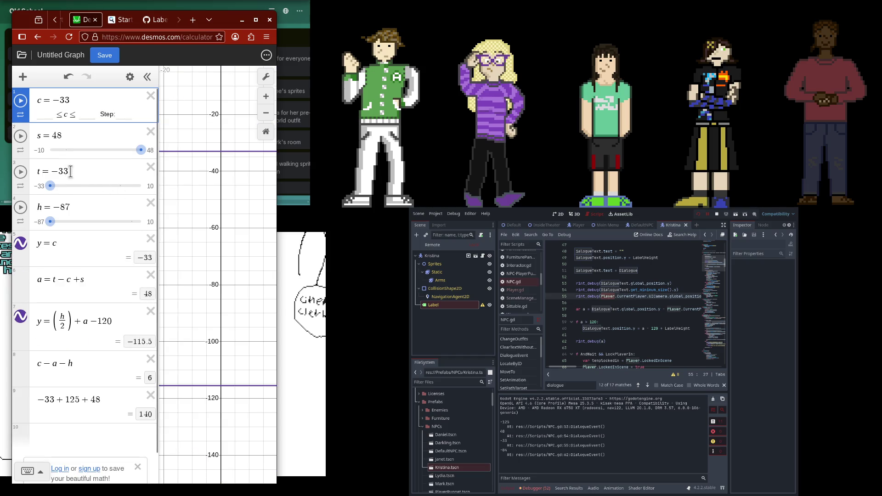
pyautogui.moveTo(70, 171); pyautogui.dragTo(53, 171)
pyautogui.hotkey('ctrl', 'z')
pyautogui.hscroll(3, 606, 302)
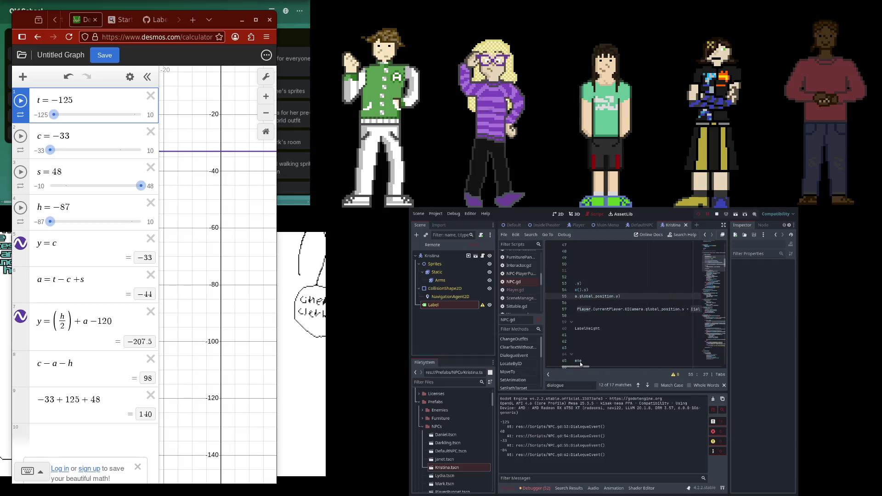
# Replace the label size term on line 57 with get_minimum_size()
pyautogui.click(650, 289)
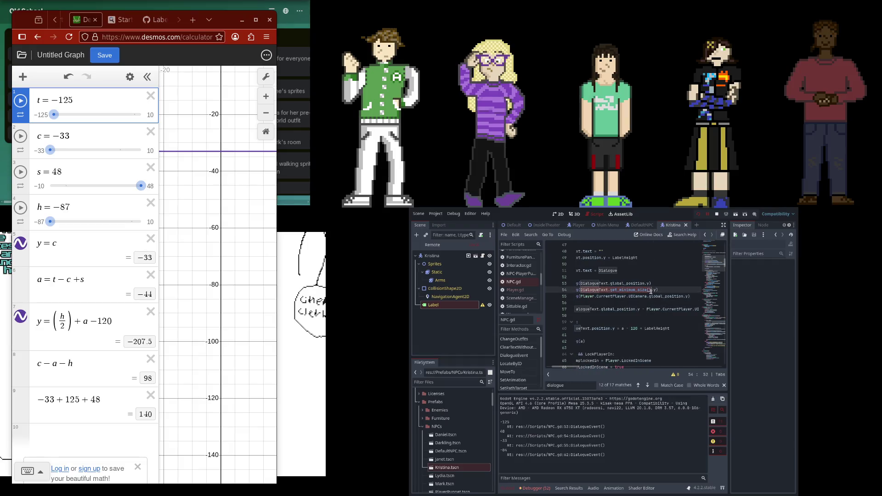
pyautogui.moveTo(574, 368); pyautogui.dragTo(597, 365)
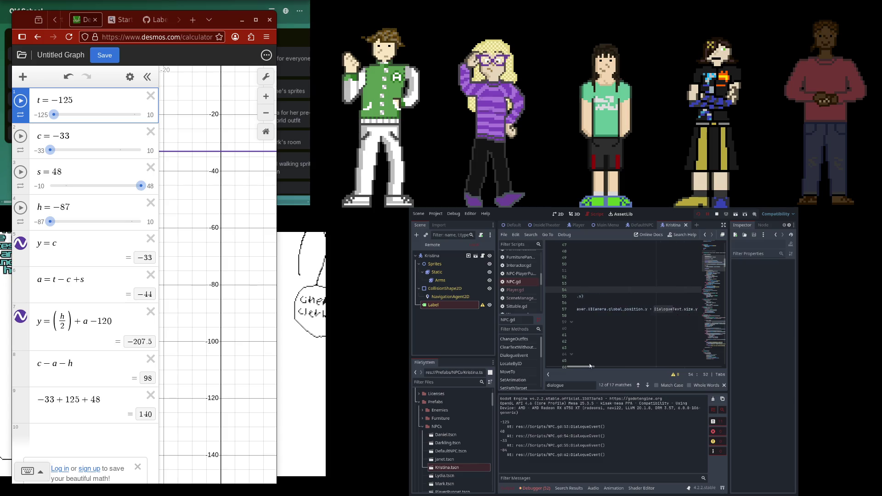
pyautogui.moveTo(613, 309); pyautogui.dragTo(659, 309)
pyautogui.hscroll(-5, 608, 341)
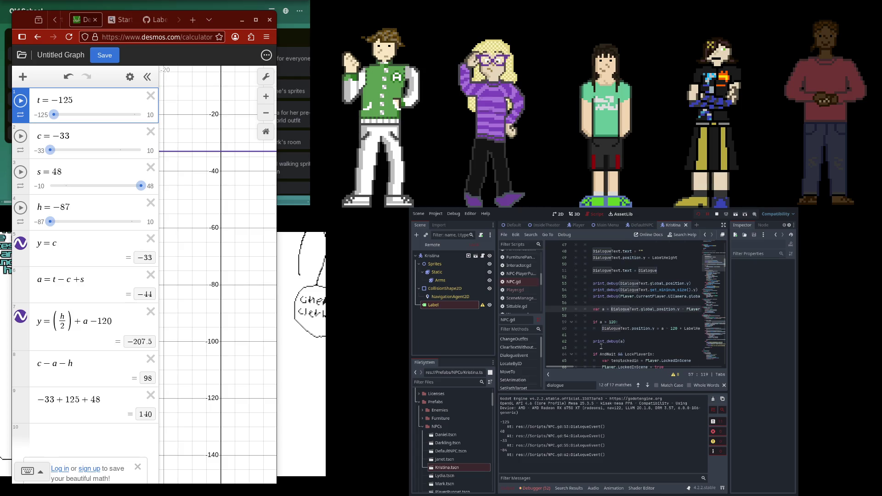
pyautogui.write('DialogueText.get_minimum_size()')
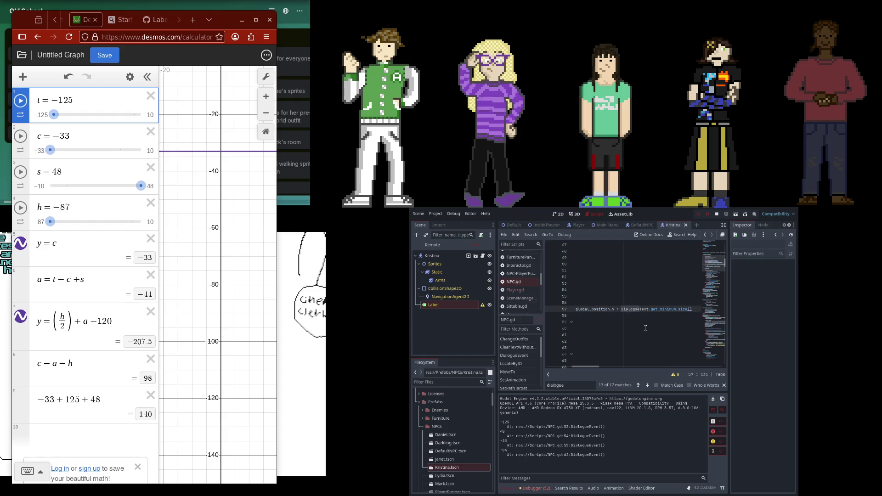
pyautogui.hscroll(-5, 646, 328)
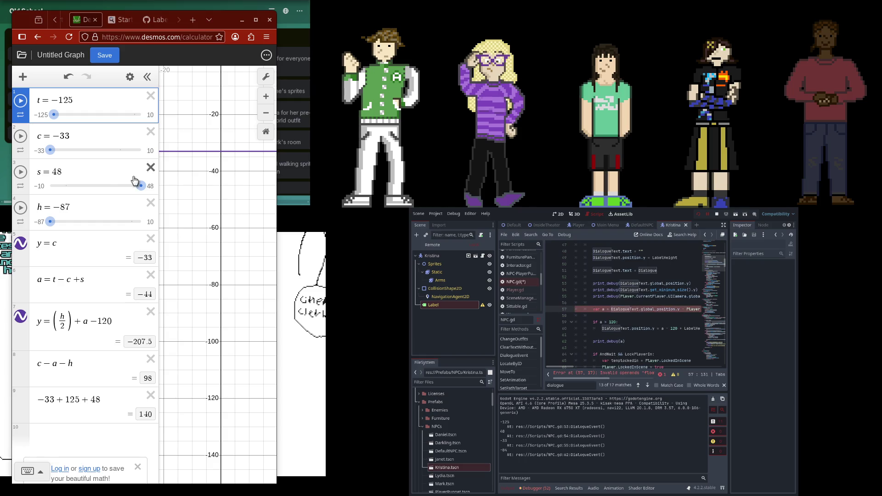
# Rewrite the Desmos formula as a = c − t + s
pyautogui.click(77, 280)
pyautogui.press('BackSpace')
pyautogui.press('BackSpace')
pyautogui.press('Left')
pyautogui.write('c-')
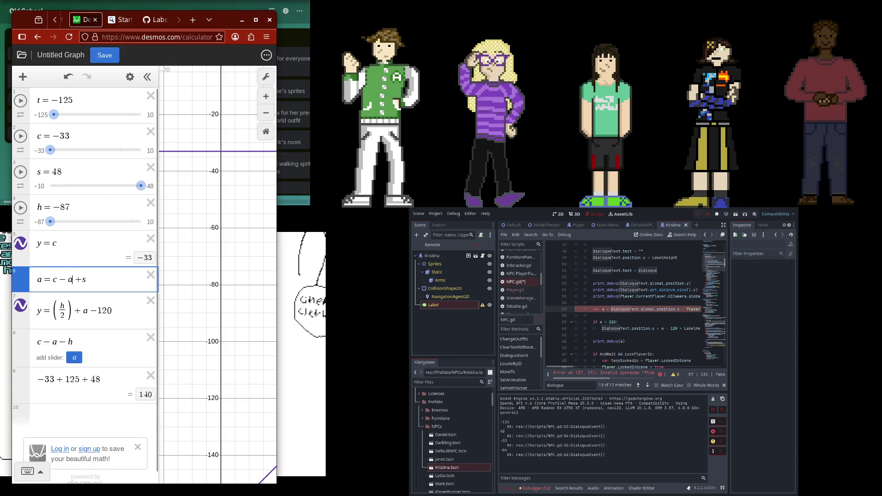
# Stop the game, append .y to line 57, and run it again
pyautogui.click(698, 214)
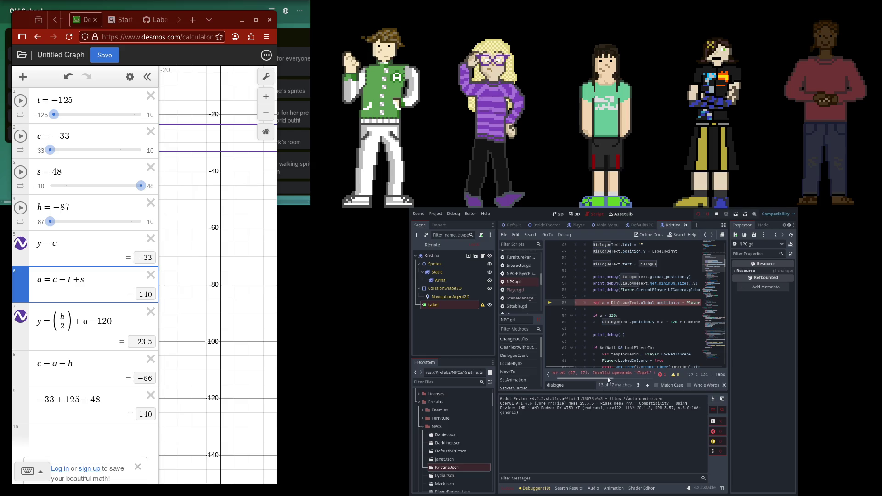
pyautogui.moveTo(600, 379); pyautogui.dragTo(633, 377)
pyautogui.hscroll(3, 638, 316)
pyautogui.hscroll(5, 640, 311)
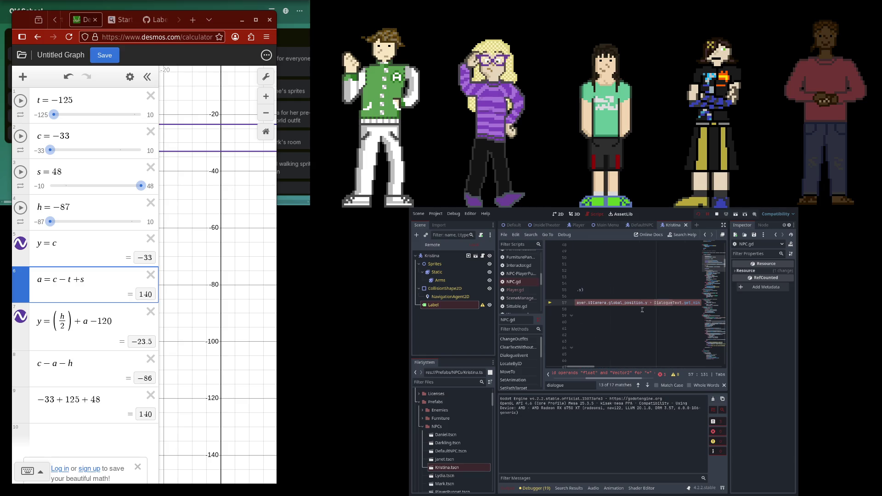
pyautogui.hscroll(3, 652, 307)
pyautogui.write('.y')
pyautogui.click(698, 215)
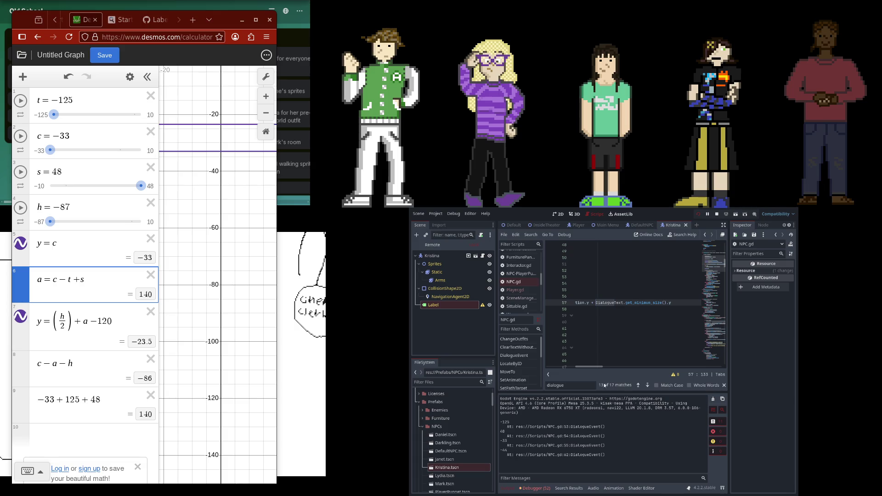
# Rewrite line 57 to subtract DialogueText.global_position.y after the camera's global y
pyautogui.moveTo(597, 367); pyautogui.dragTo(552, 365)
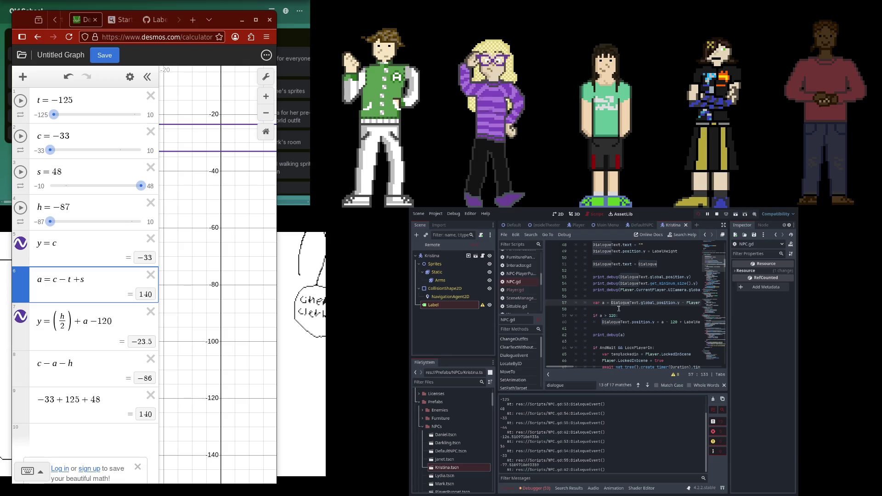
pyautogui.click(635, 303)
pyautogui.moveTo(678, 303); pyautogui.dragTo(602, 302)
pyautogui.press('Delete')
pyautogui.press('Delete')
pyautogui.press('Delete')
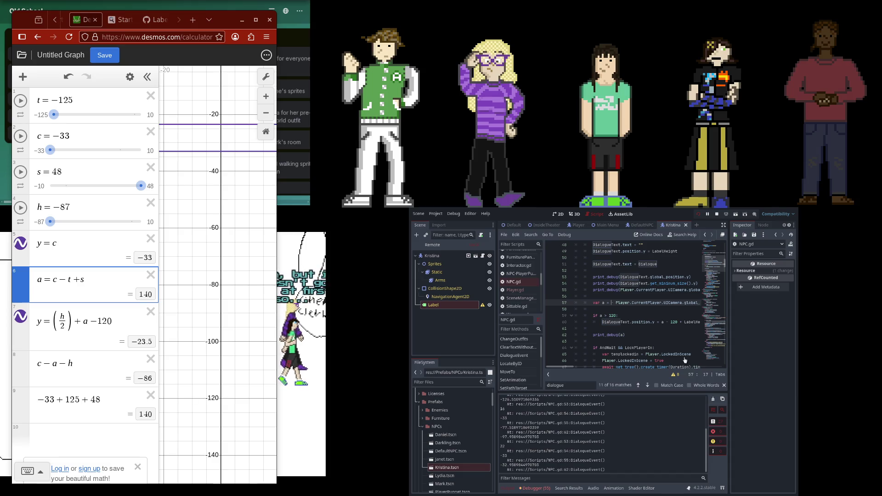
pyautogui.hotkey('ctrl', 'Right')
pyautogui.hotkey('ctrl', 'Right')
pyautogui.hotkey('ctrl', 'Right')
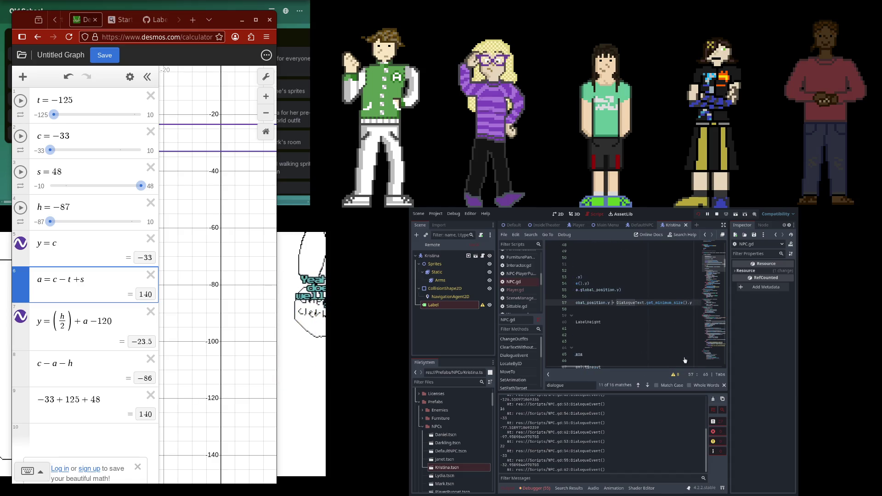
pyautogui.write('- DialogueText.global_position.y + Dial')
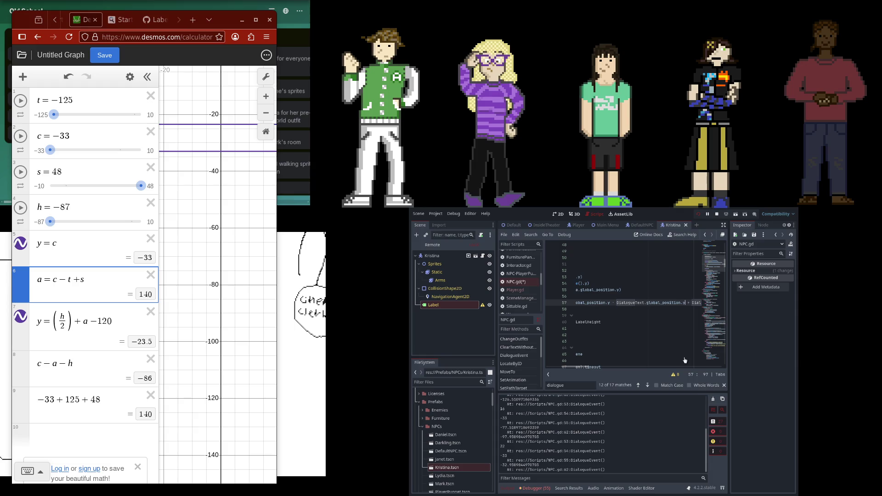
# Save NPC.gd and relaunch the game with Run Project
pyautogui.click(697, 213)
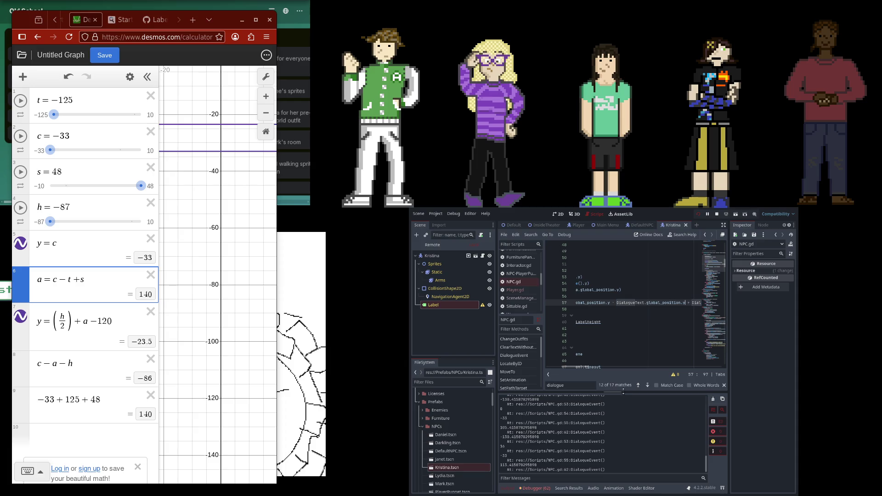
pyautogui.click(578, 225)
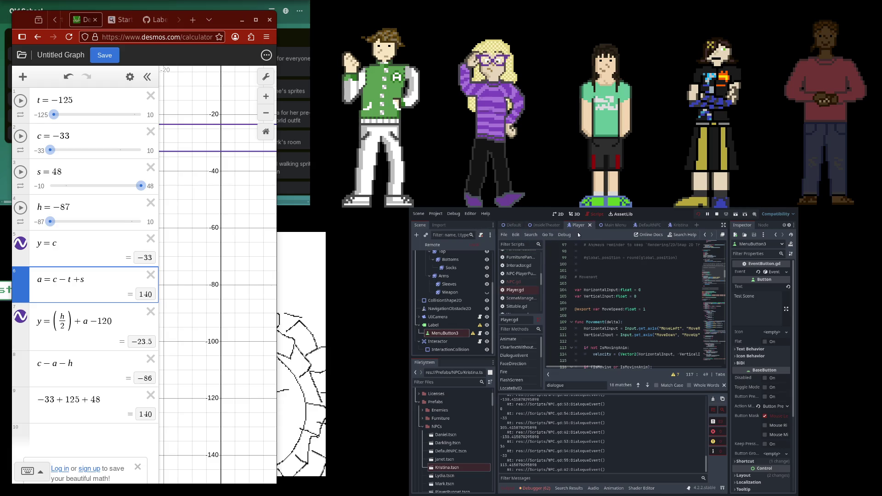
pyautogui.click(447, 334)
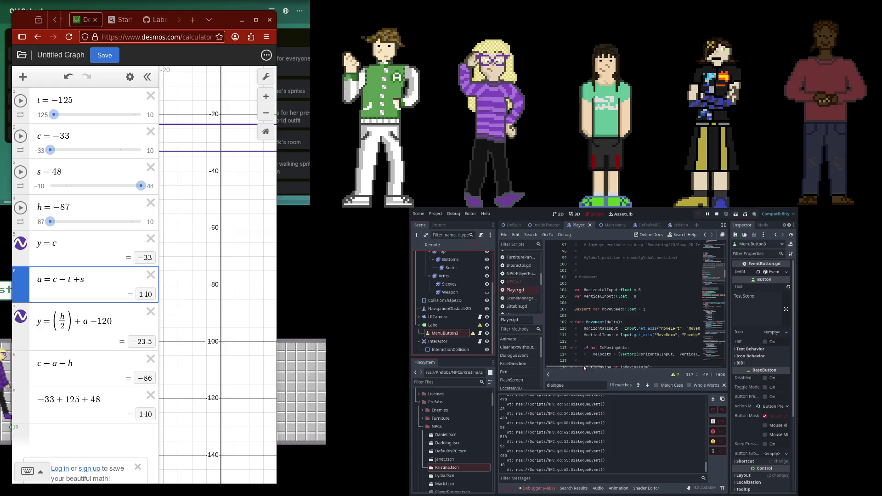
# Step forward through the 'dialogue' search matches in Player.gd to the last one
pyautogui.moveTo(584, 366); pyautogui.dragTo(600, 366)
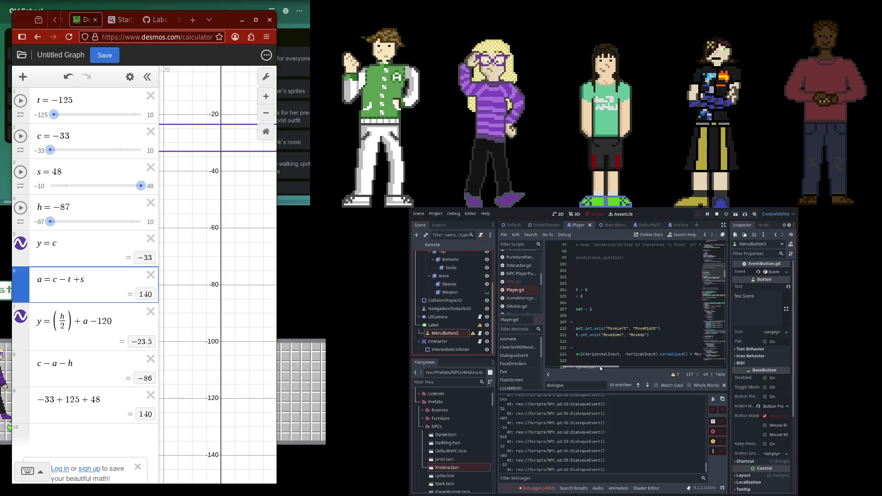
pyautogui.moveTo(600, 367); pyautogui.dragTo(568, 368)
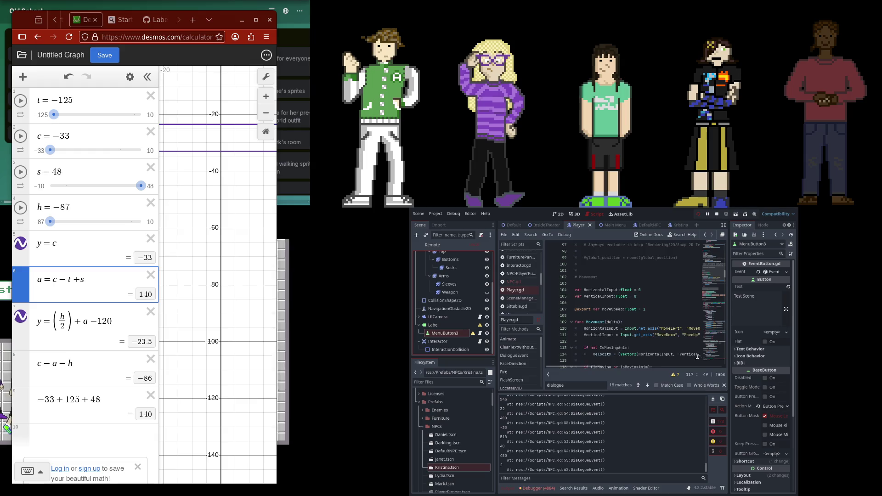
pyautogui.scroll(-7, 697, 356)
pyautogui.click(647, 385)
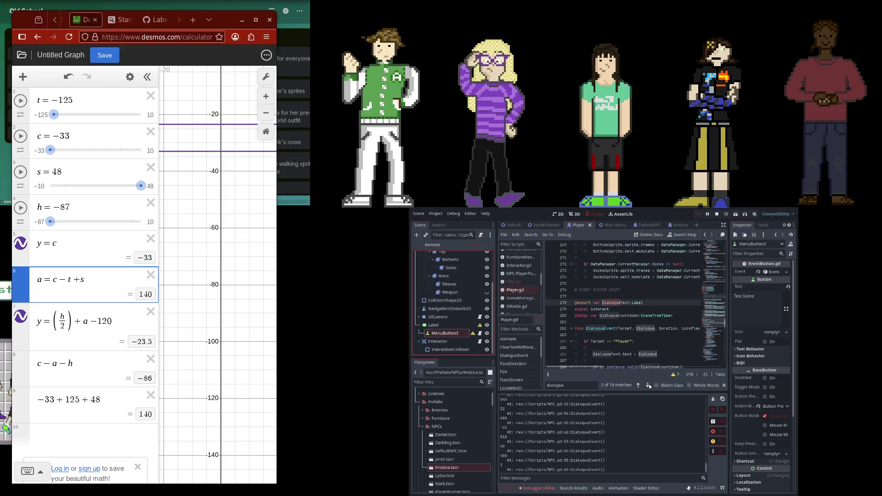
pyautogui.click(639, 385)
pyautogui.click(638, 385)
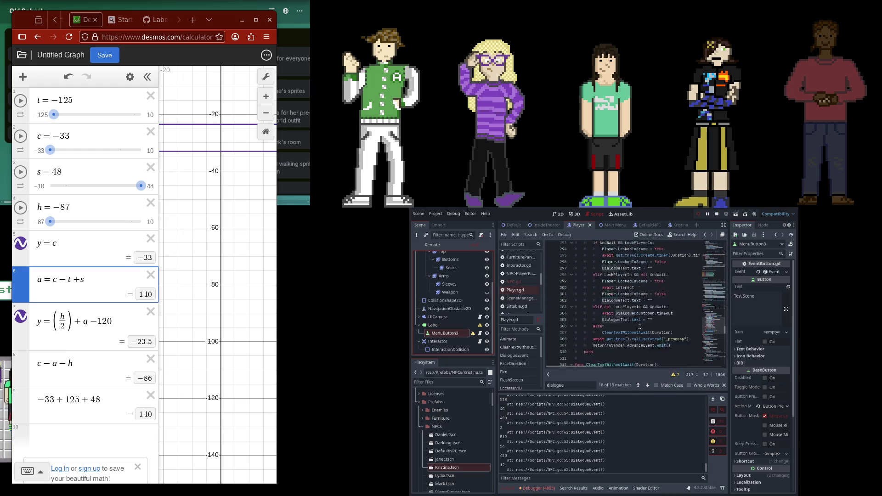
pyautogui.scroll(5, 640, 327)
pyautogui.scroll(-1, 639, 326)
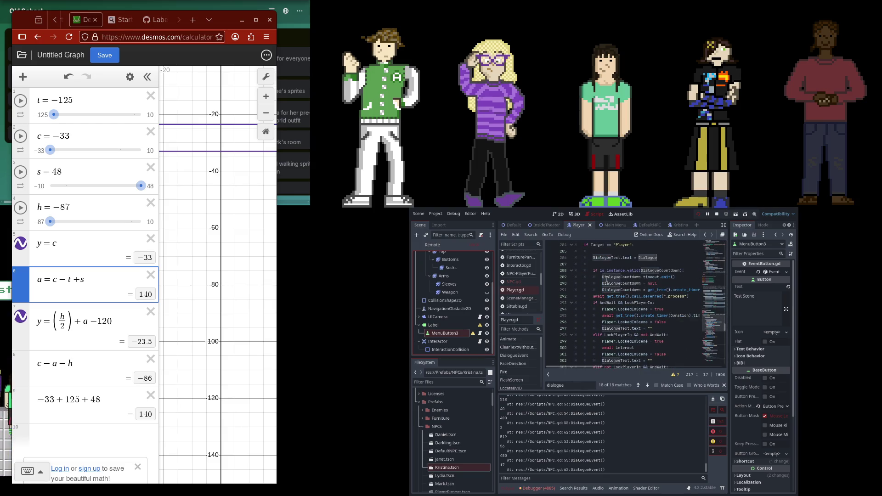
# Step back to the line-305 'dialogue' match, then switch to NPC.gd
pyautogui.click(639, 386)
pyautogui.click(639, 385)
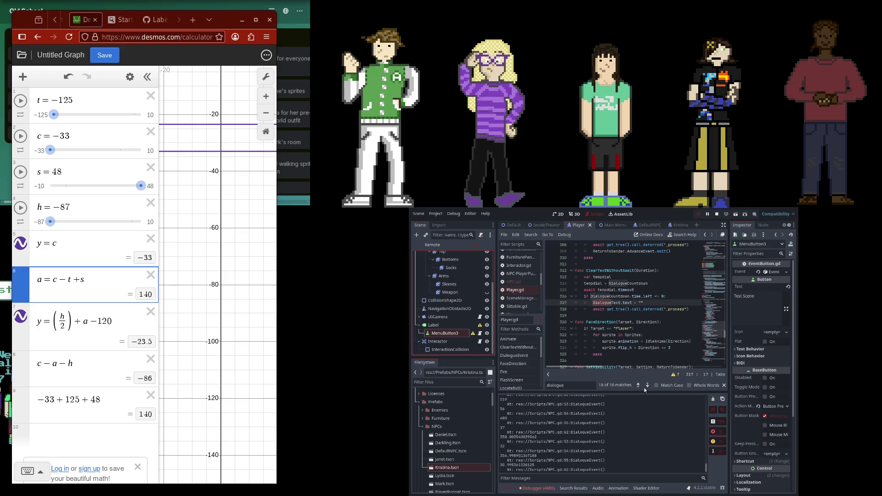
pyautogui.click(641, 385)
pyautogui.click(641, 386)
pyautogui.click(640, 386)
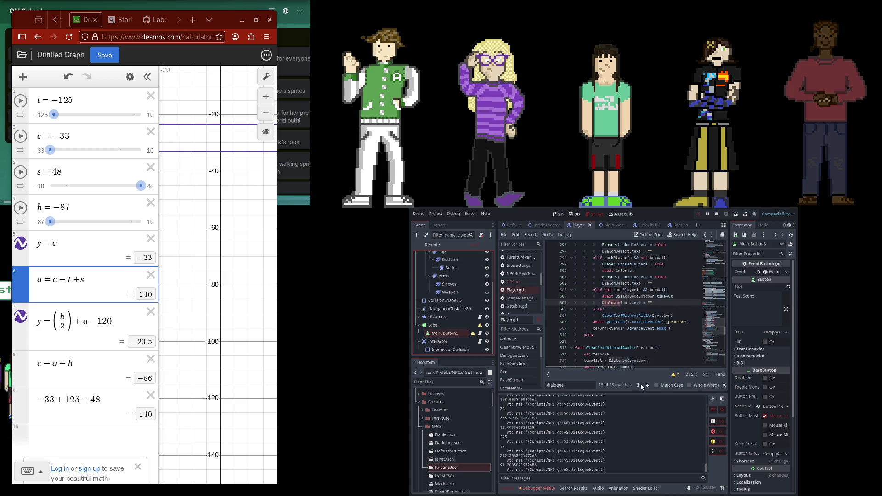
pyautogui.click(514, 282)
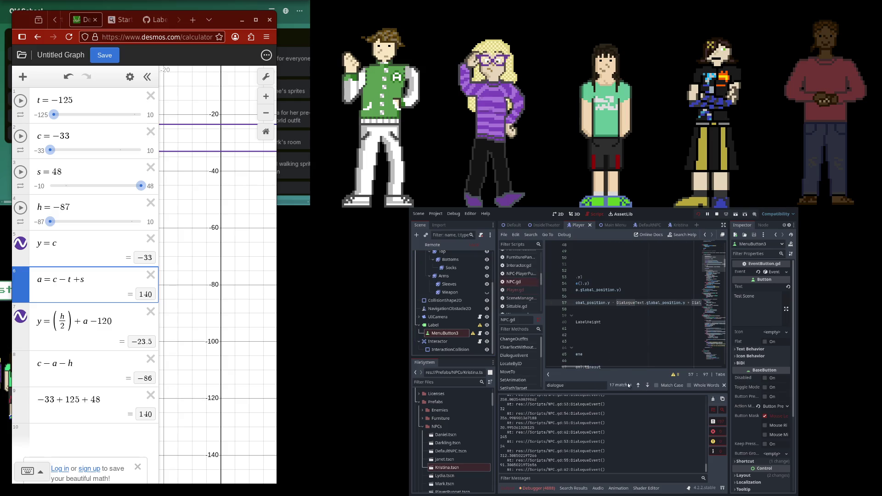
# Delete the three print_debug lines in the dialogue event code and the blank lines left behind
pyautogui.moveTo(585, 368); pyautogui.dragTo(574, 331)
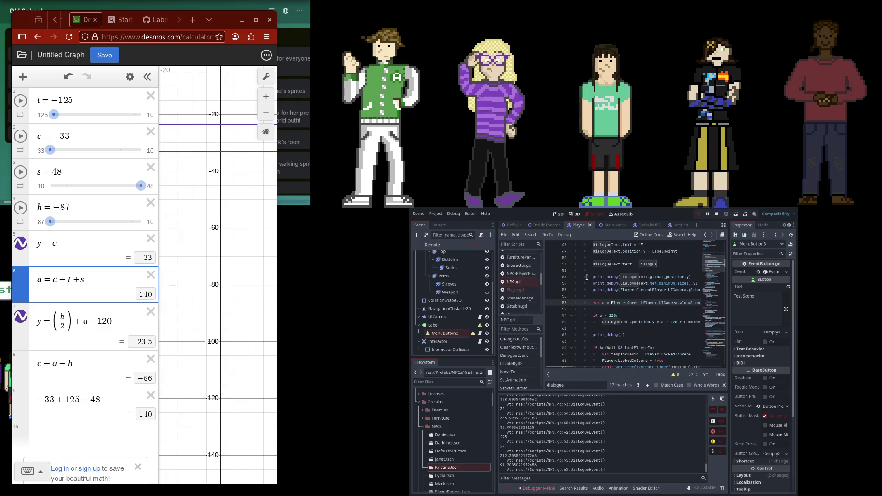
pyautogui.moveTo(587, 278)
pyautogui.mouseDown()
pyautogui.moveTo(712, 287)
pyautogui.moveTo(705, 291)
pyautogui.mouseUp()
pyautogui.press('BackSpace')
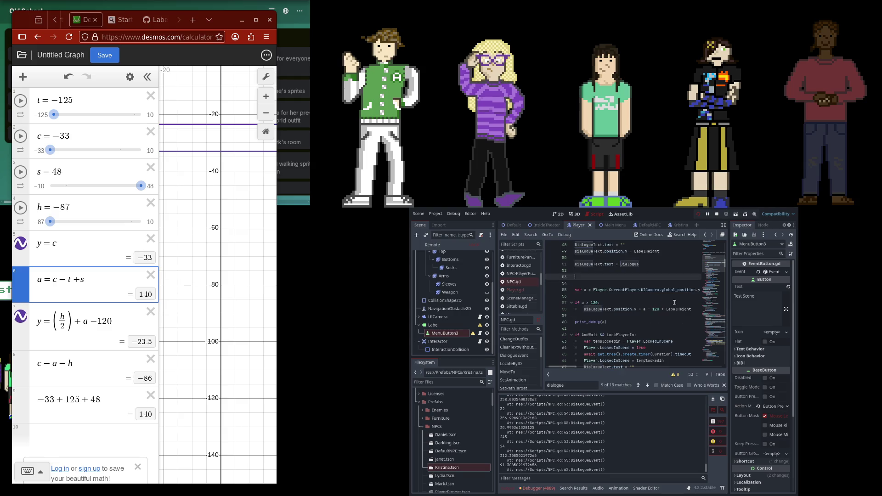
pyautogui.press('BackSpace')
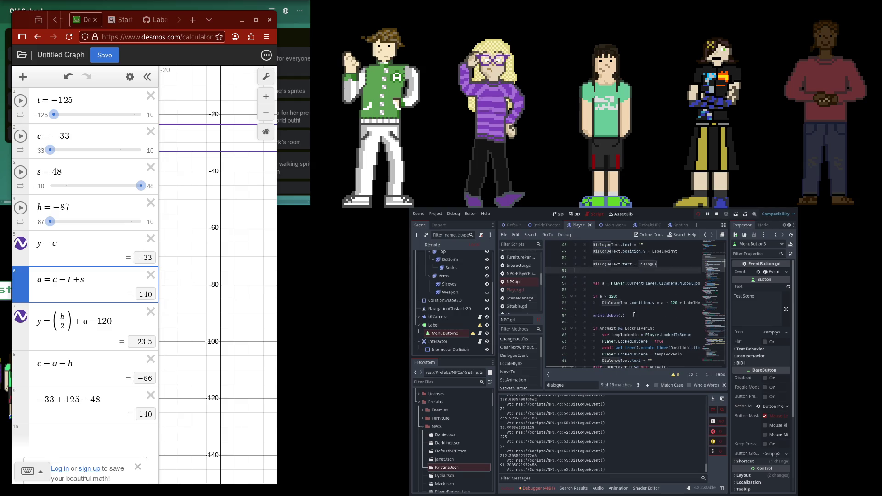
pyautogui.press('BackSpace')
# Remove the remaining print_debug(a) line from NPC.gd
pyautogui.click(630, 310)
pyautogui.hotkey('shift', 'Up')
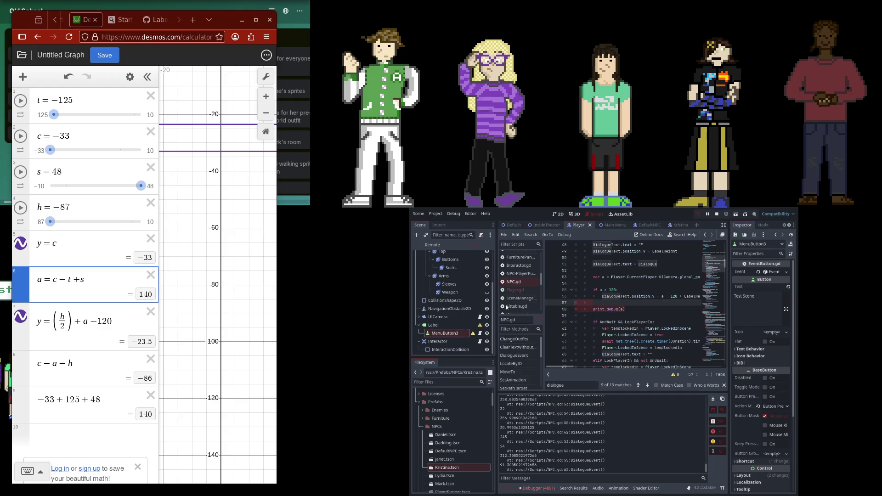
pyautogui.press('BackSpace')
pyautogui.hscroll(5, 623, 358)
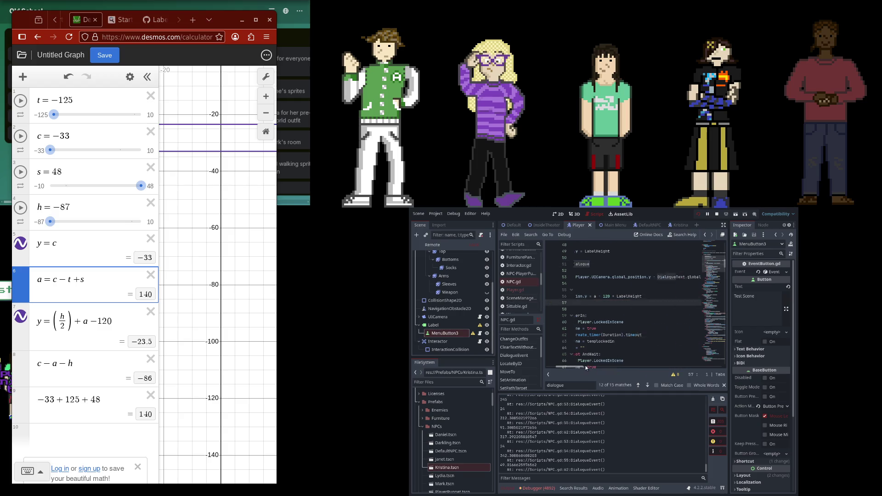
pyautogui.hscroll(-3, 593, 355)
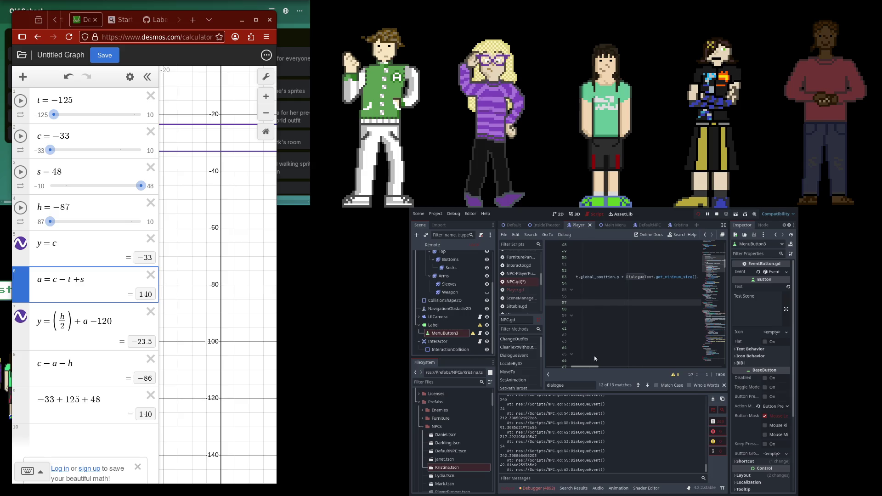
pyautogui.hscroll(-2, 585, 356)
pyautogui.hscroll(-4, 585, 356)
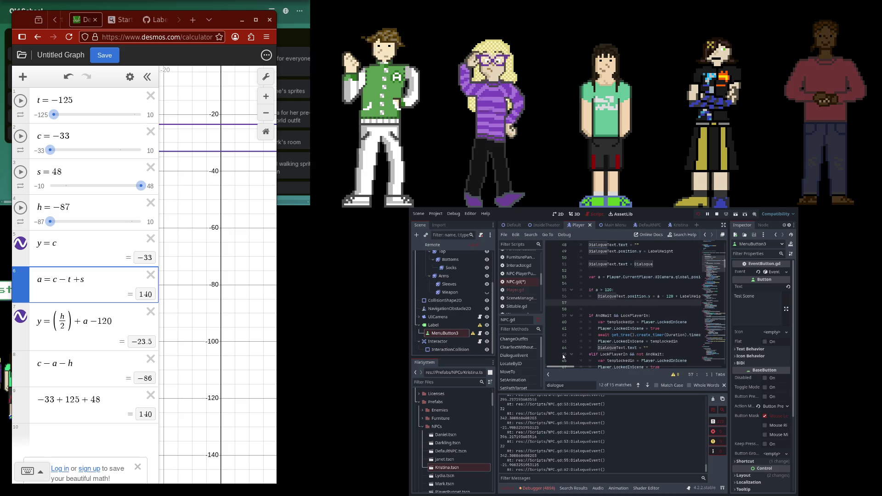
pyautogui.hscroll(3, 561, 365)
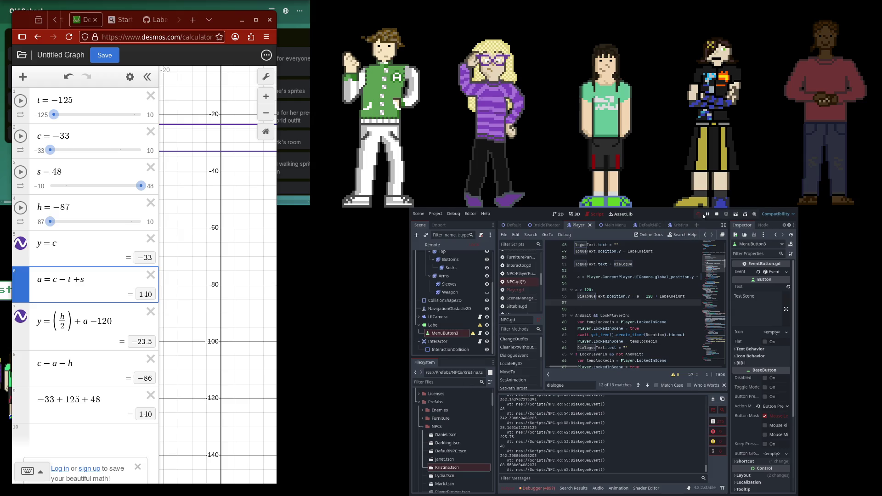
# Save NPC.gd and run the game, view the InsideTheater scene, then stop and relaunch the game
pyautogui.press('F5')
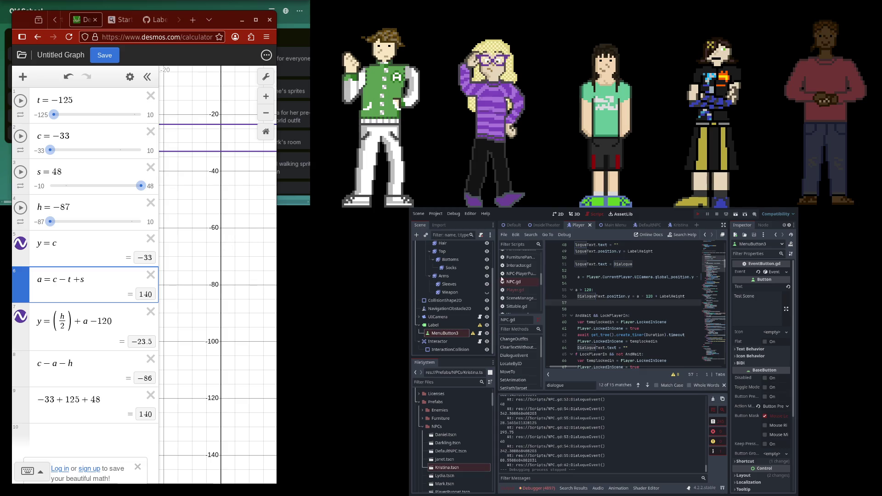
pyautogui.click(546, 225)
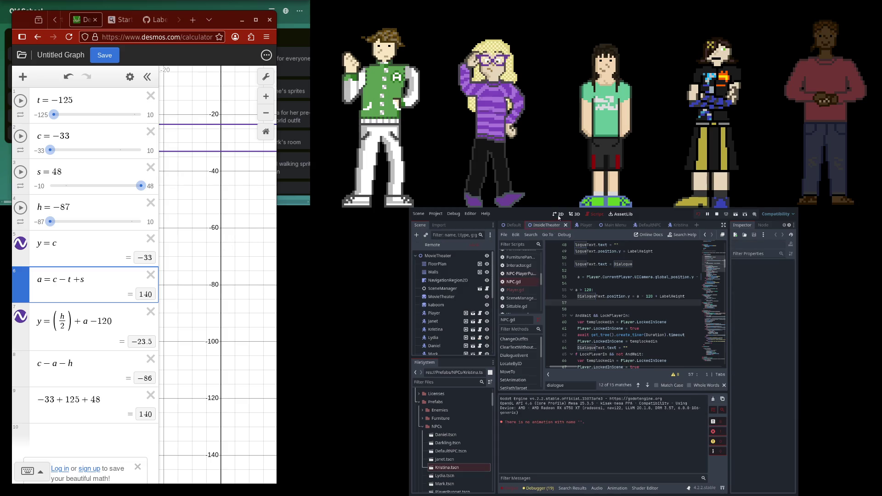
pyautogui.scroll(5, 644, 312)
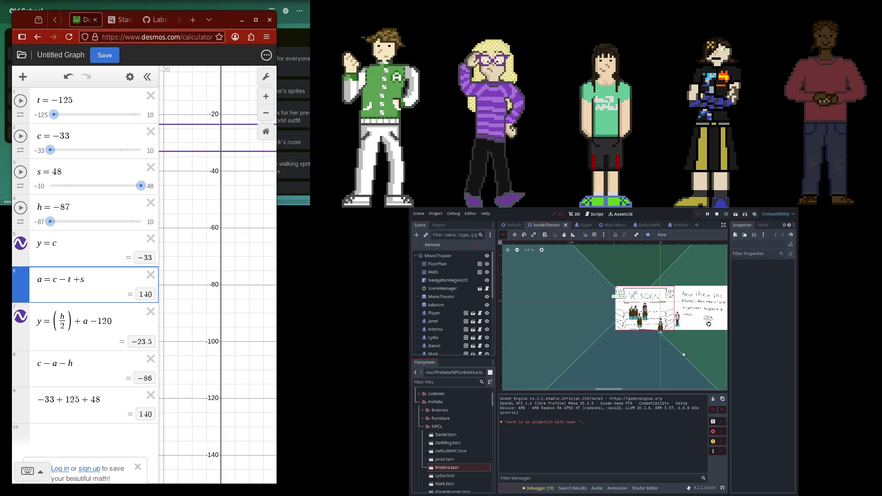
pyautogui.scroll(3, 644, 312)
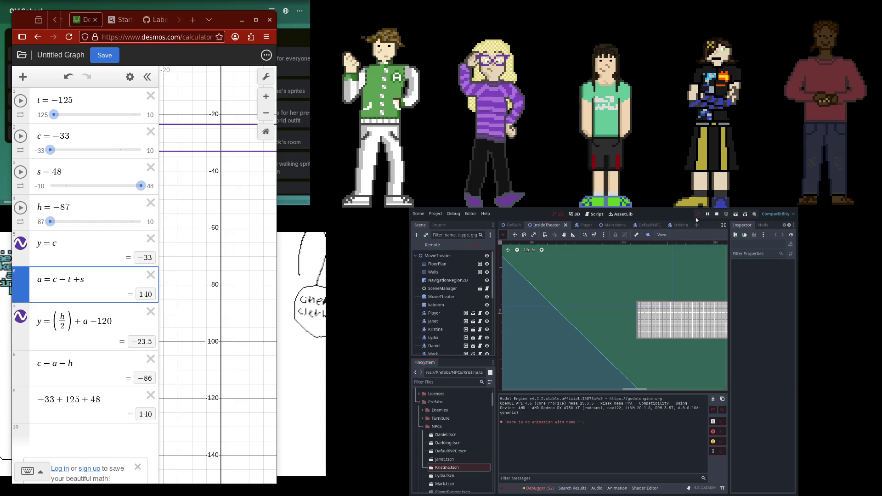
pyautogui.click(717, 214)
pyautogui.press('F5')
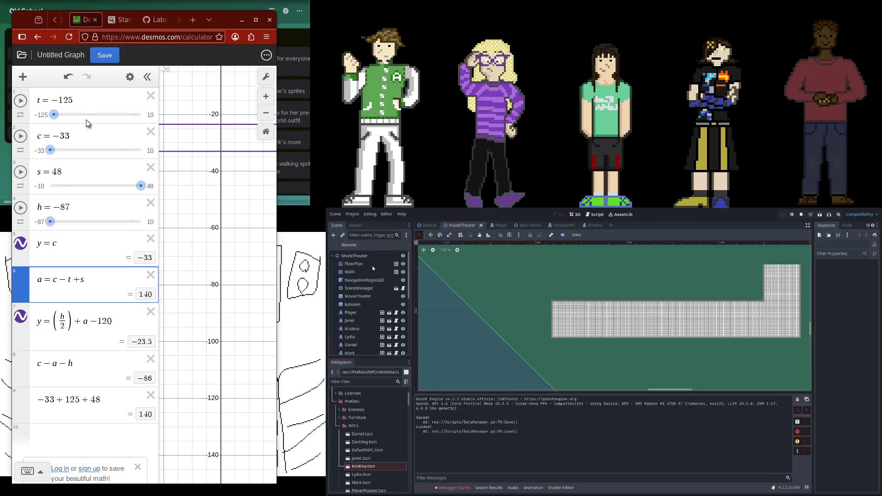
# Inspect the SceneManager node's scene events 1, 6, 7, 9, 10 and 11 in the Inspector
pyautogui.click(361, 289)
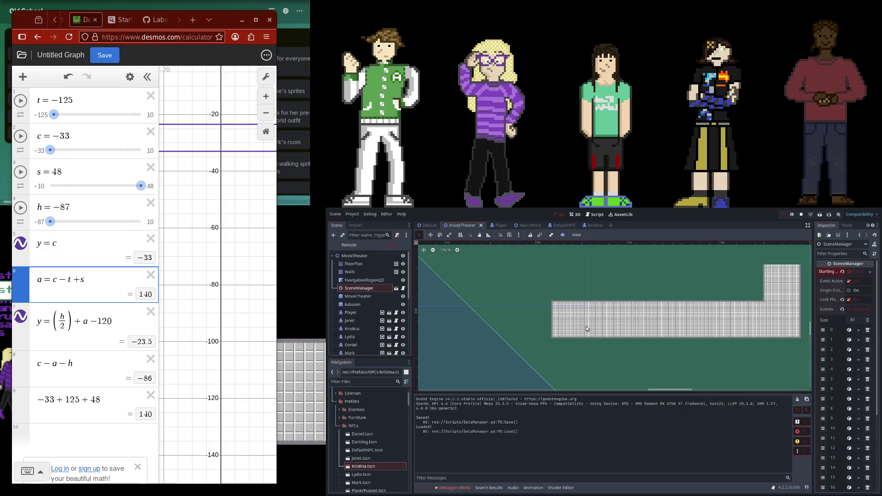
pyautogui.click(792, 215)
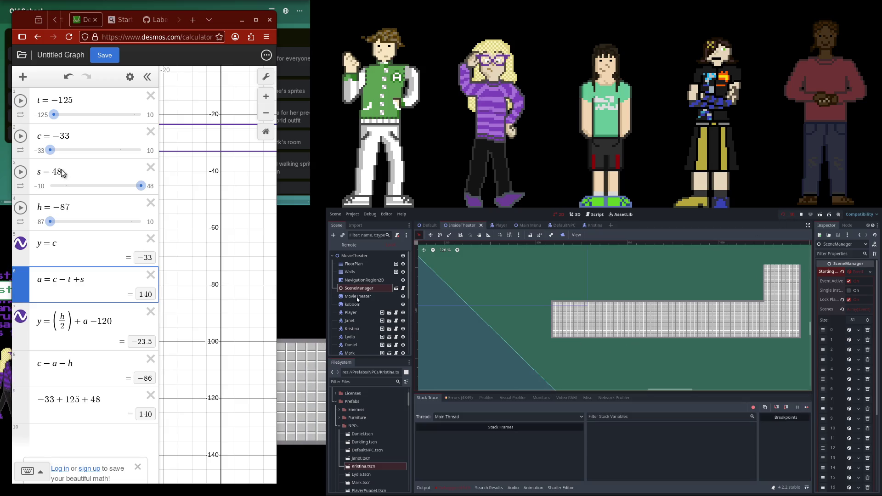
pyautogui.scroll(-1, 348, 331)
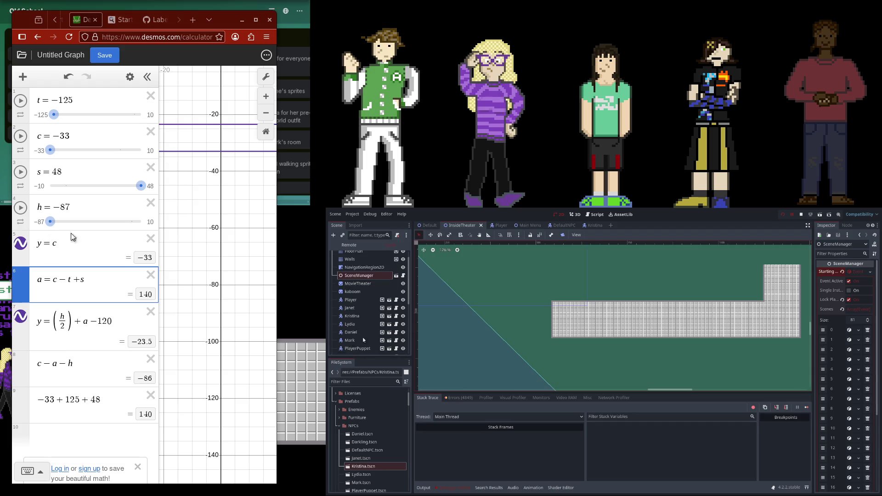
pyautogui.moveTo(816, 347)
pyautogui.mouseDown()
pyautogui.moveTo(718, 346)
pyautogui.moveTo(754, 334)
pyautogui.mouseUp()
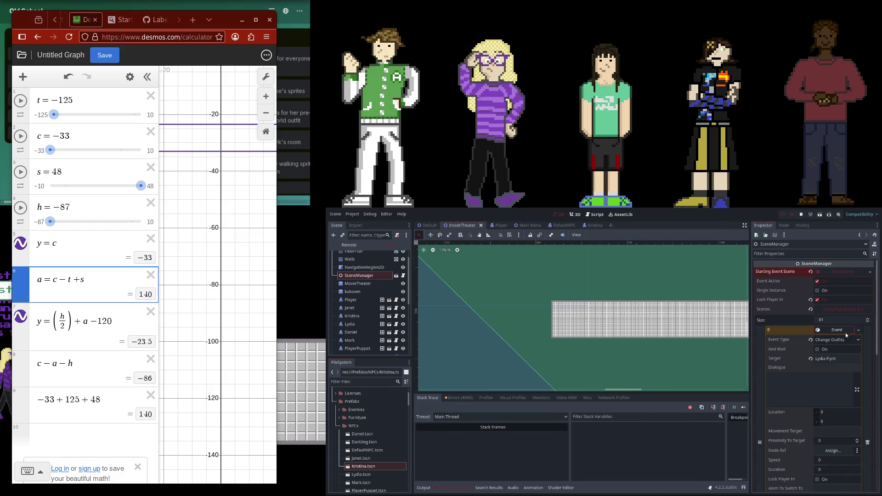
pyautogui.click(841, 339)
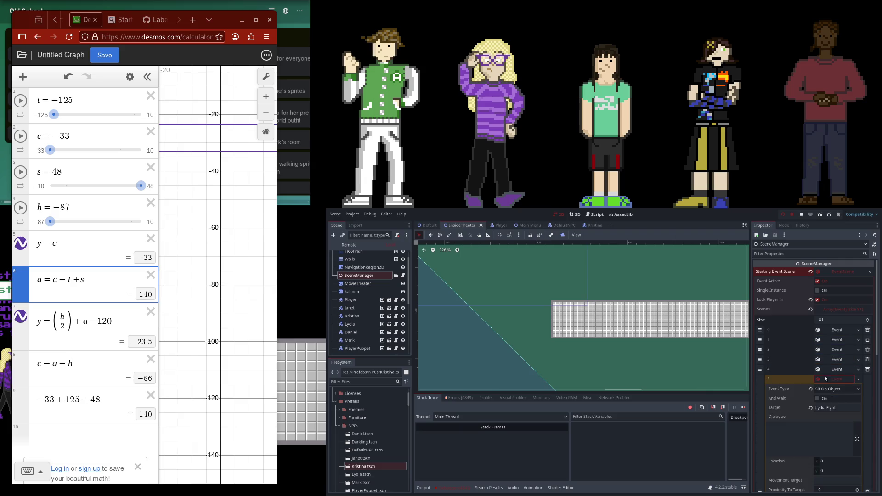
pyautogui.click(832, 389)
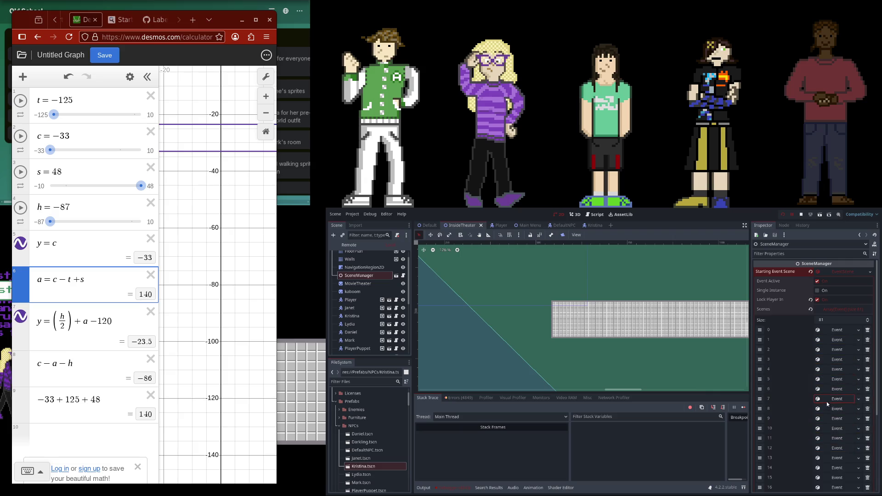
pyautogui.click(828, 398)
pyautogui.scroll(-1, 833, 294)
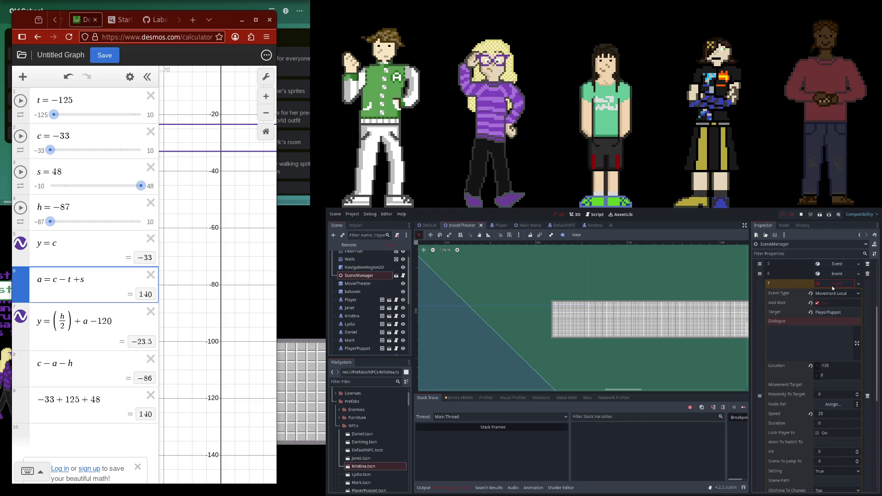
pyautogui.click(833, 284)
pyautogui.click(831, 294)
pyautogui.click(829, 304)
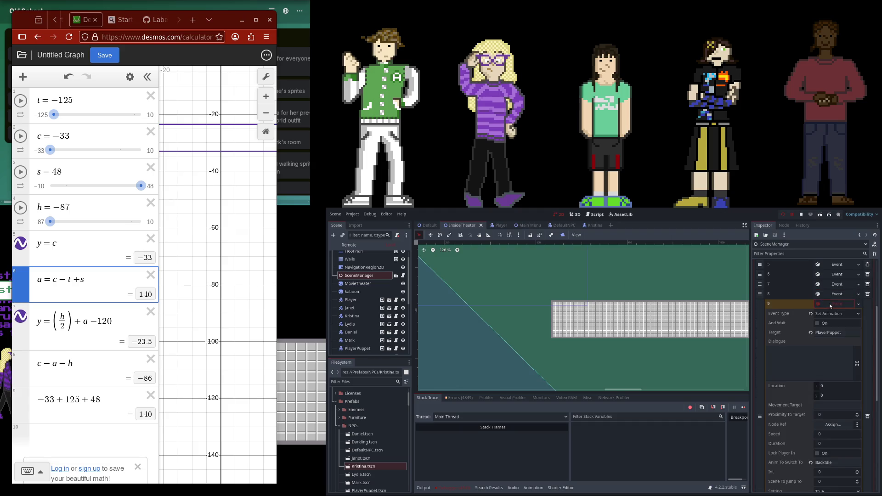
pyautogui.click(829, 303)
pyautogui.click(831, 313)
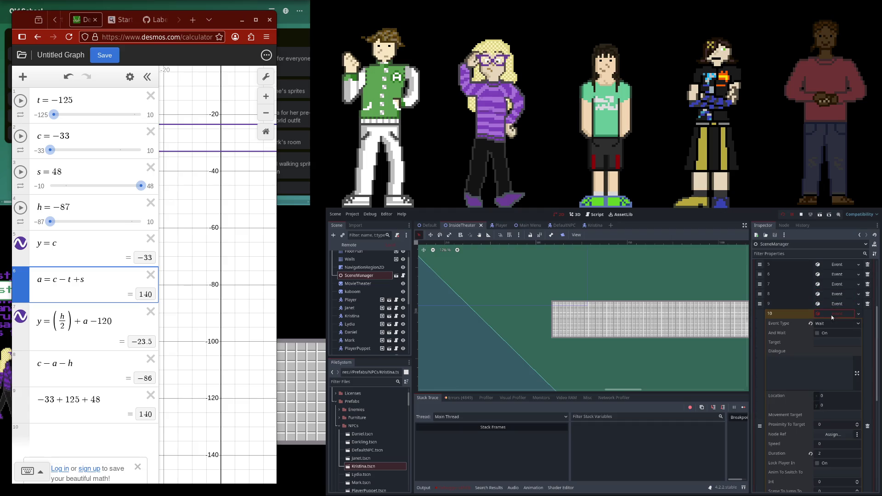
pyautogui.click(831, 312)
pyautogui.click(825, 323)
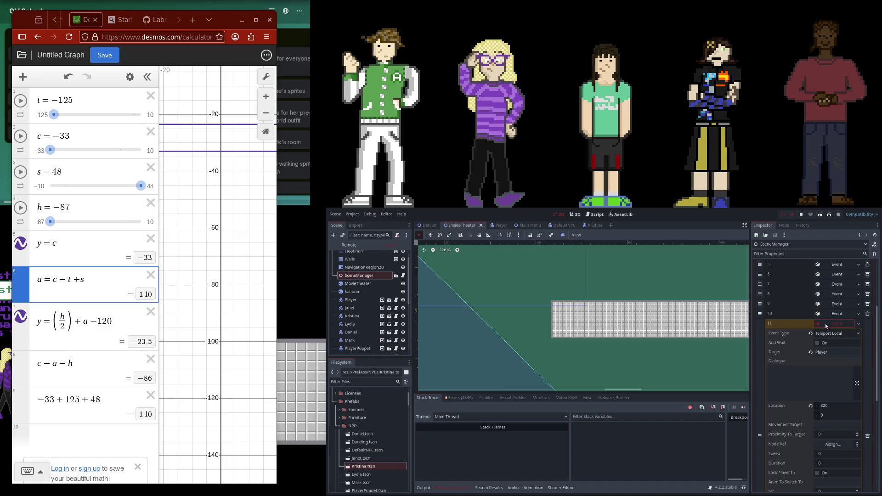
# Open Event.gd in the script editor and check the TeleportLocal entry in the event types enum
pyautogui.click(825, 324)
pyautogui.click(596, 214)
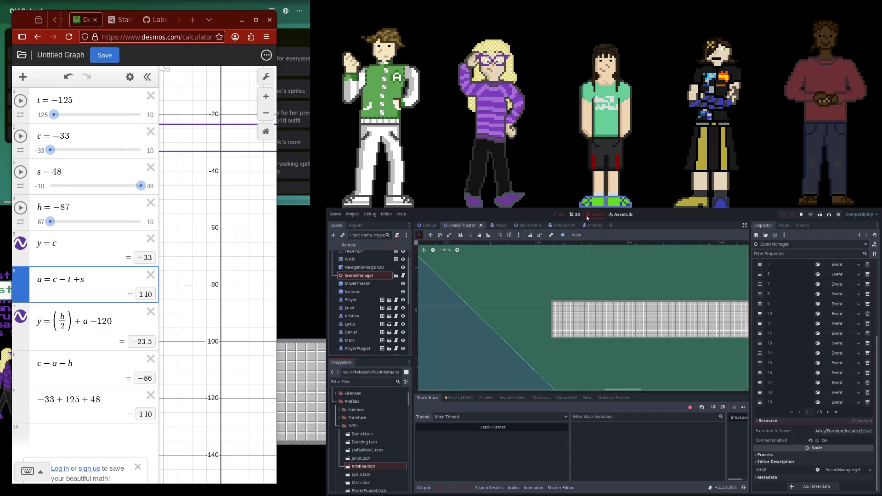
pyautogui.scroll(5, 434, 285)
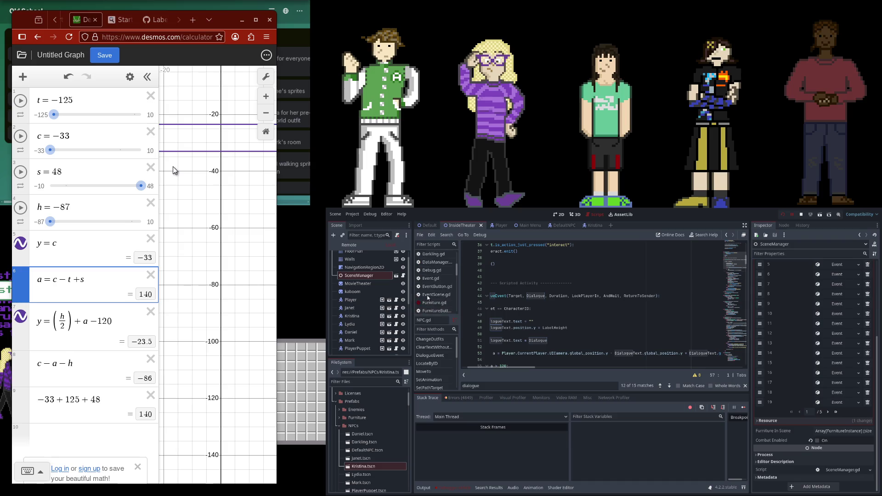
pyautogui.scroll(-5, 430, 296)
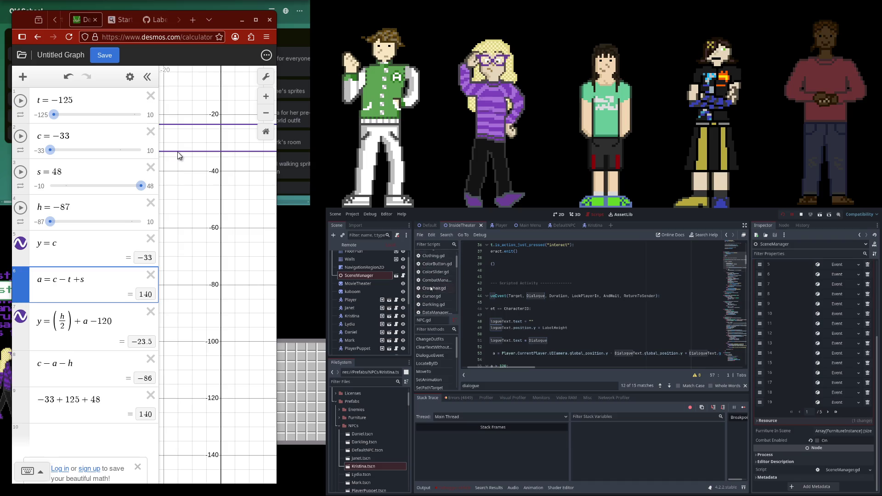
pyautogui.click(446, 260)
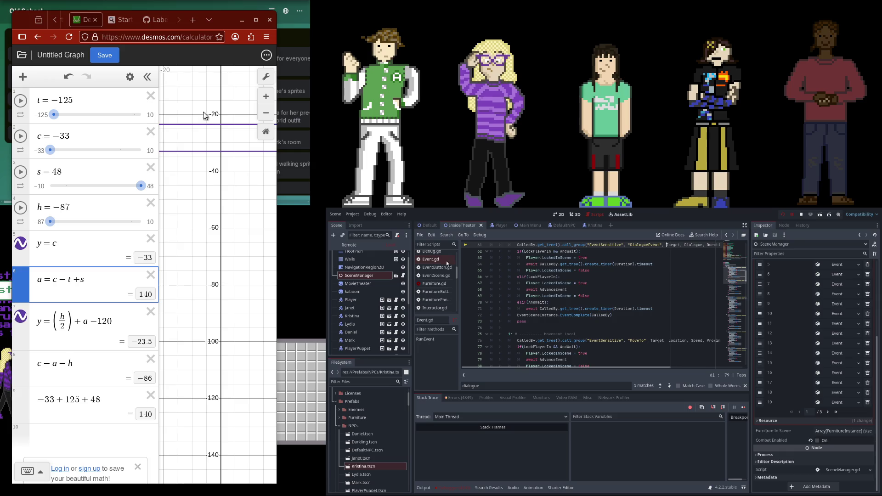
pyautogui.scroll(15, 573, 340)
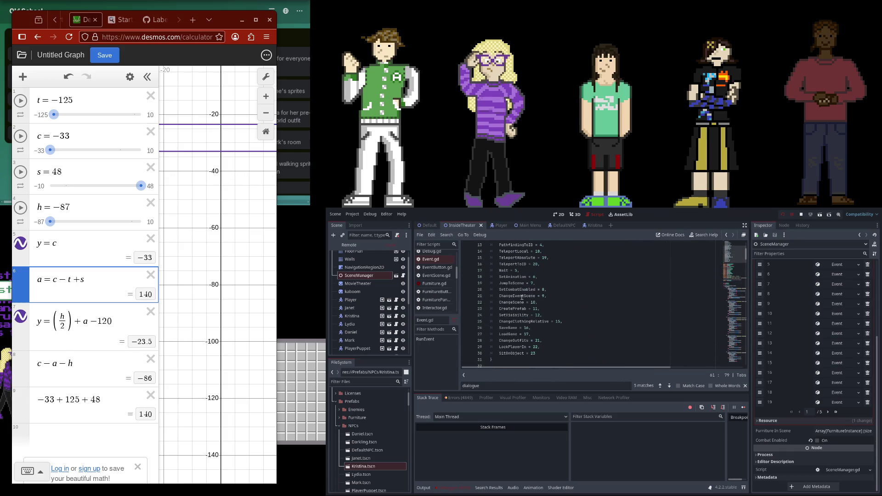
pyautogui.scroll(2, 551, 286)
pyautogui.click(545, 290)
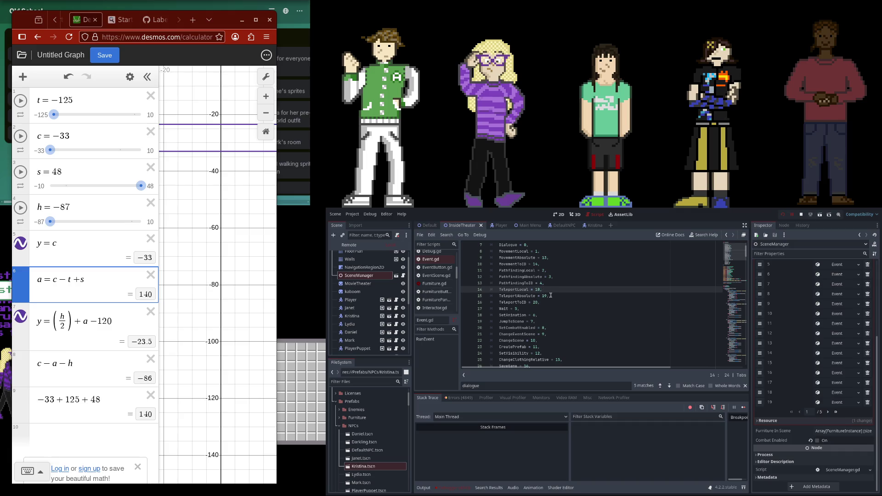
# Check the settings of SceneManager events 6, 8 (Movement Local) and 11 (teleport)
pyautogui.click(837, 294)
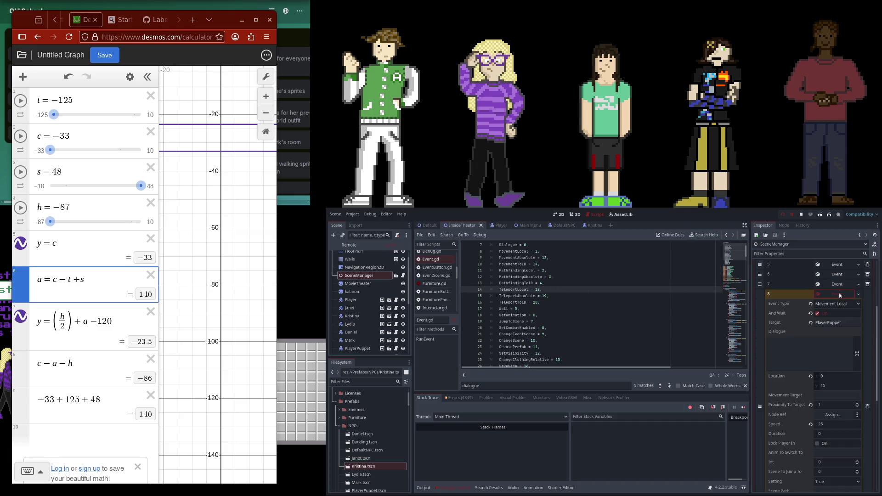
pyautogui.click(839, 293)
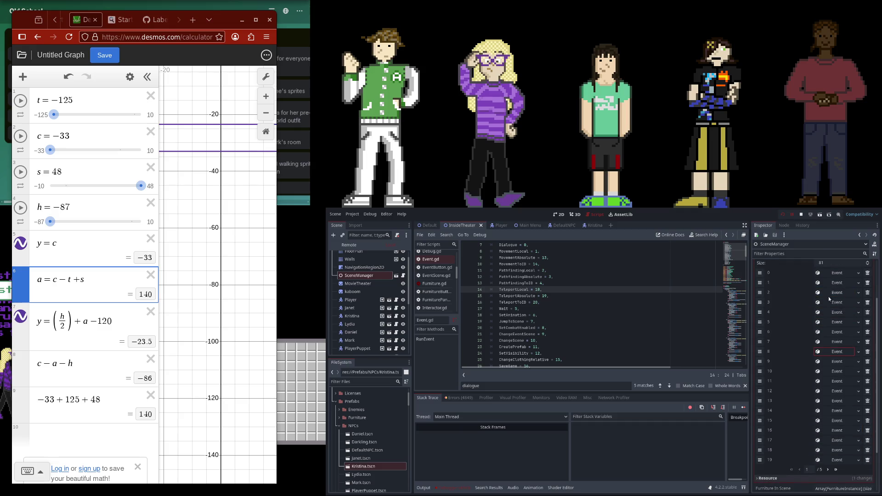
pyautogui.click(833, 312)
pyautogui.click(833, 313)
pyautogui.click(830, 321)
pyautogui.click(830, 321)
pyautogui.click(831, 331)
pyautogui.click(831, 330)
pyautogui.click(833, 342)
pyautogui.click(833, 342)
pyautogui.click(833, 352)
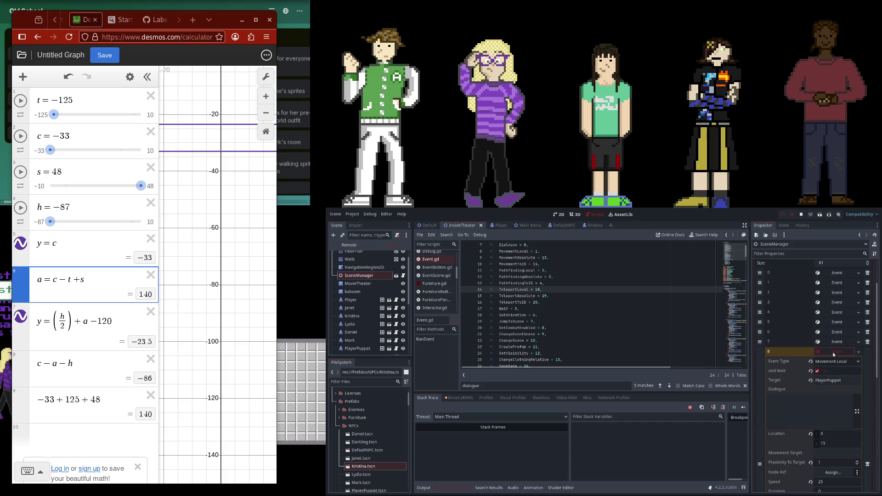
pyautogui.click(833, 353)
pyautogui.click(832, 362)
pyautogui.click(832, 362)
pyautogui.click(832, 371)
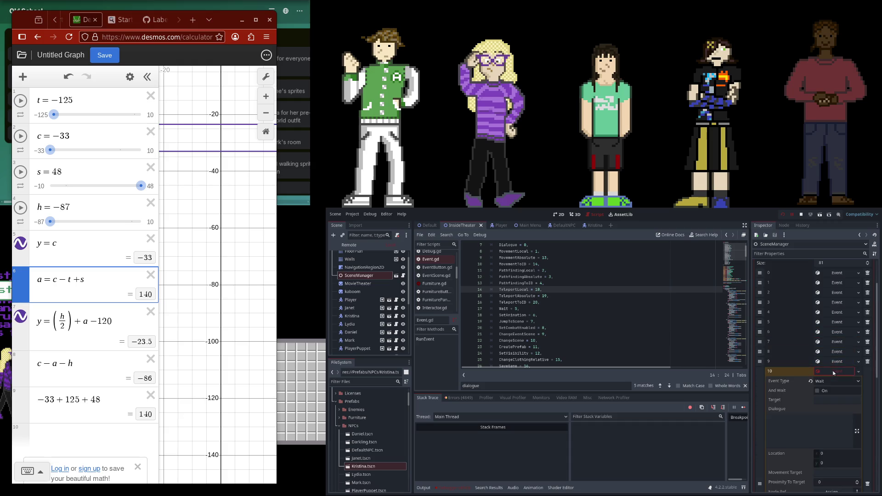
pyautogui.click(832, 371)
pyautogui.click(833, 381)
pyautogui.click(832, 381)
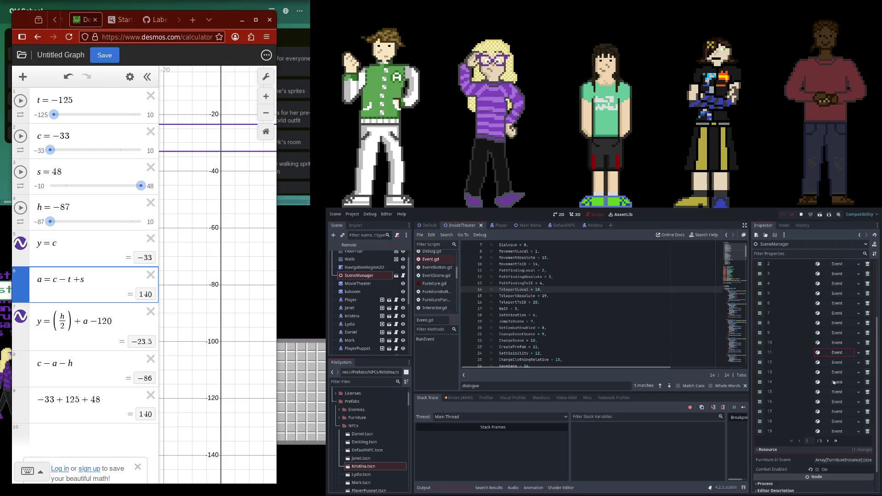
# Expand event 13, the Teleport Absolute to 558, 482, and return to NPC.gd
pyautogui.click(836, 365)
pyautogui.click(835, 367)
pyautogui.click(834, 373)
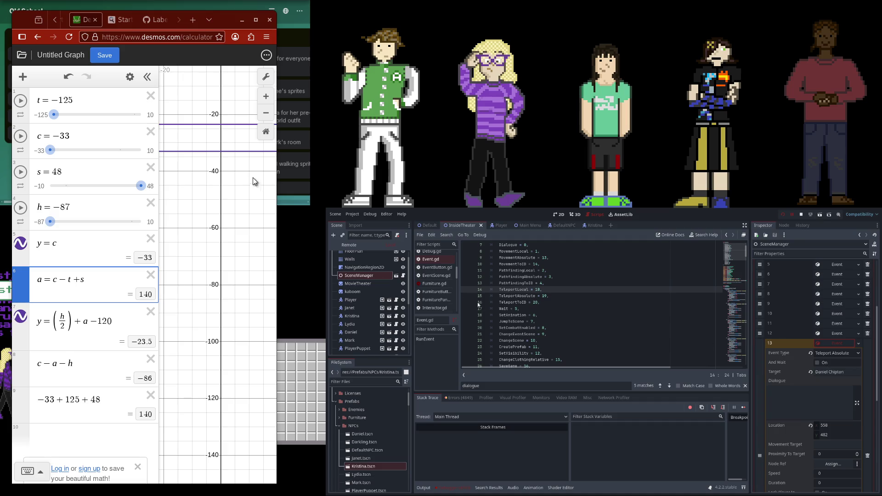
pyautogui.click(439, 294)
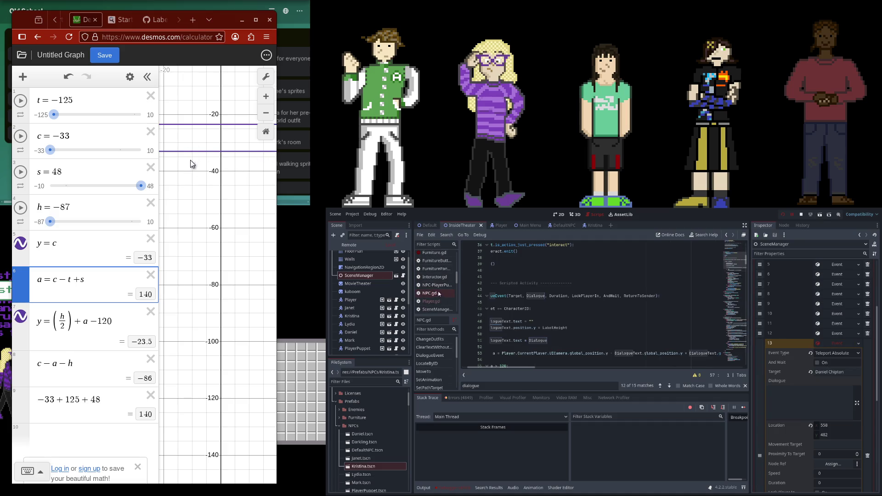
# Search NPC.gd for 'teleport' to find the Teleport function
pyautogui.click(566, 324)
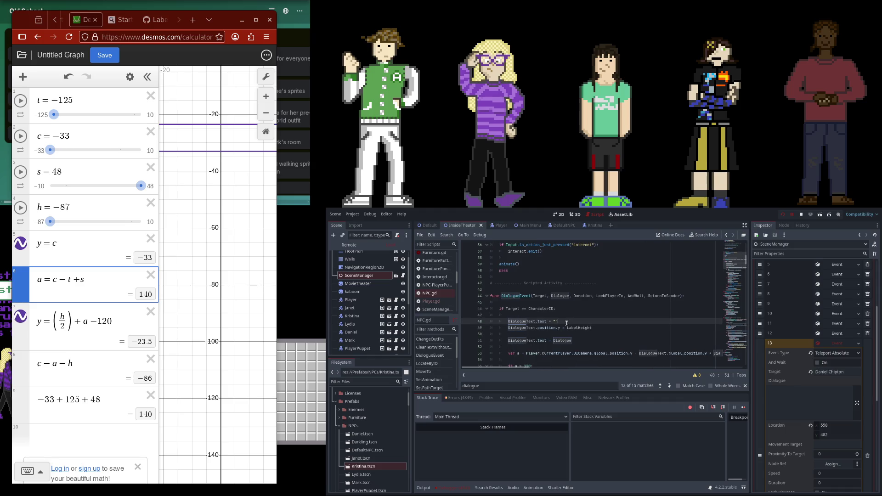
pyautogui.hotkey('ctrl', 'f')
pyautogui.write('teleport')
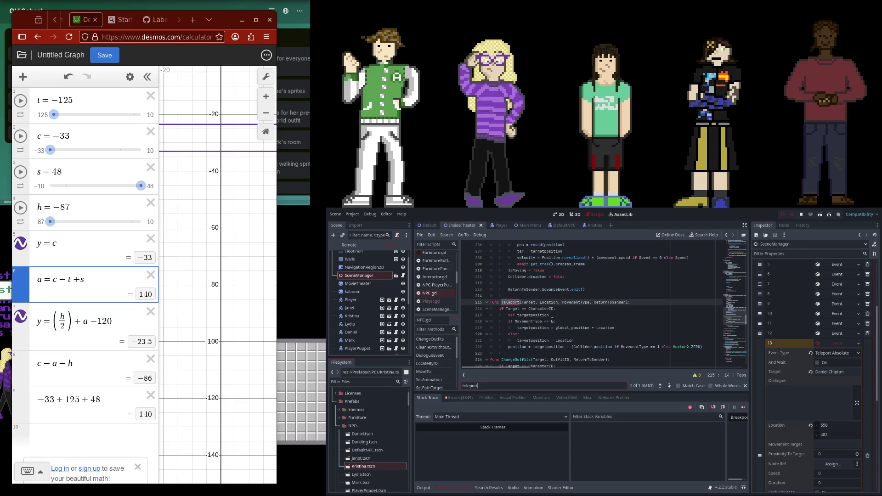
pyautogui.scroll(2, 434, 280)
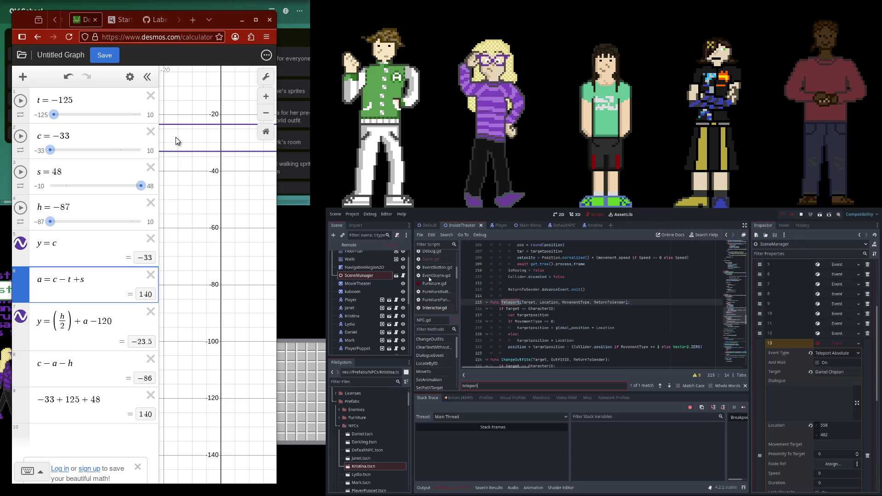
# Search Event.gd for 'absolute' to review the absolute teleport handling
pyautogui.click(440, 259)
pyautogui.click(547, 302)
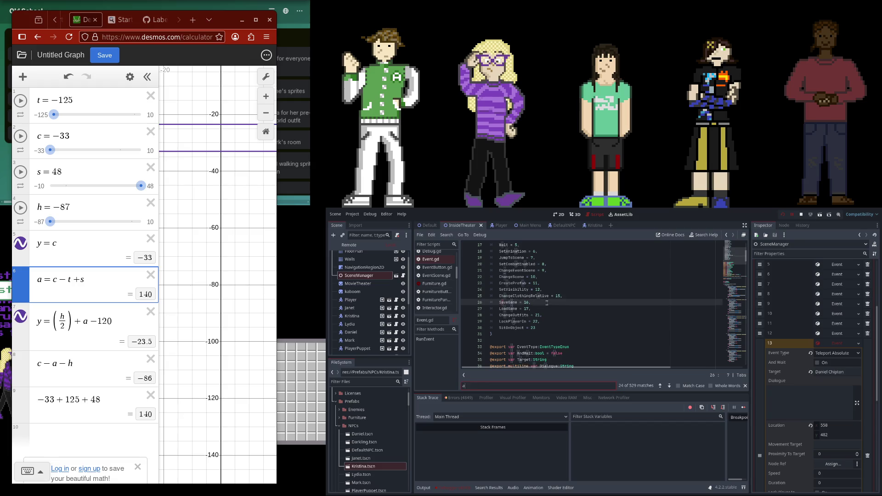
pyautogui.hotkey('ctrl', 'f')
pyautogui.write('absolute')
pyautogui.scroll(-2, 581, 292)
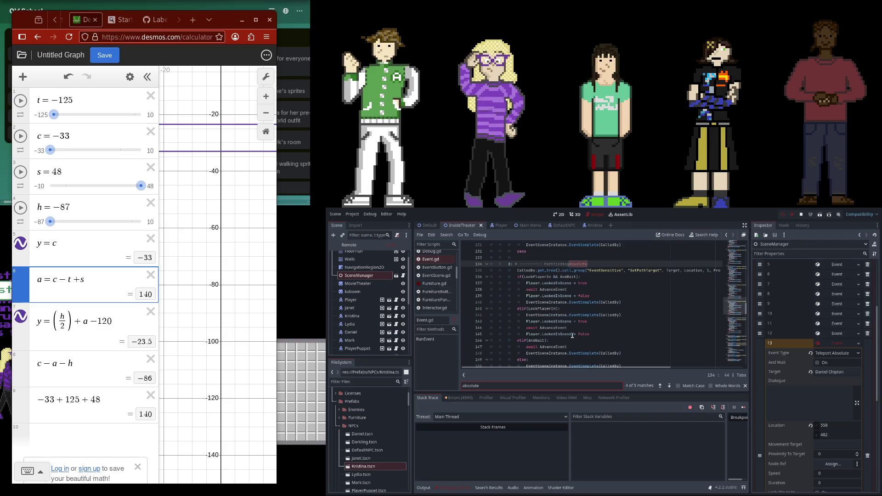
pyautogui.moveTo(594, 365); pyautogui.dragTo(622, 371)
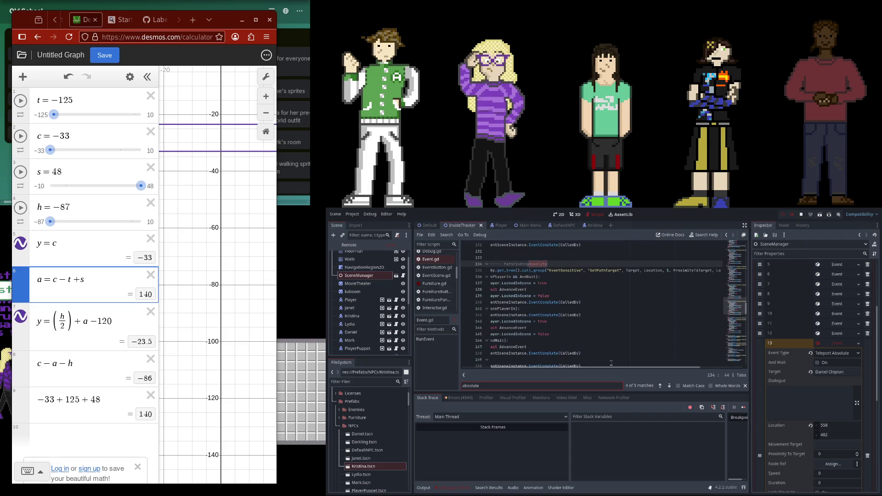
pyautogui.scroll(1, 426, 267)
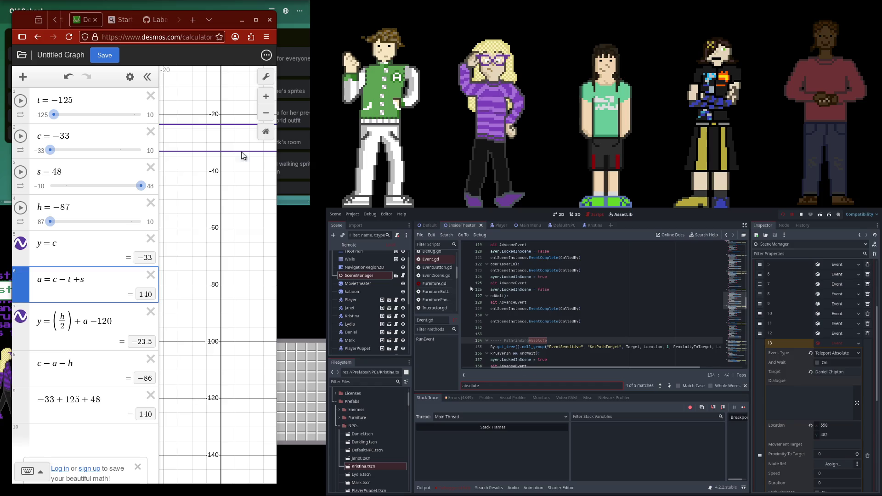
pyautogui.scroll(-3, 443, 279)
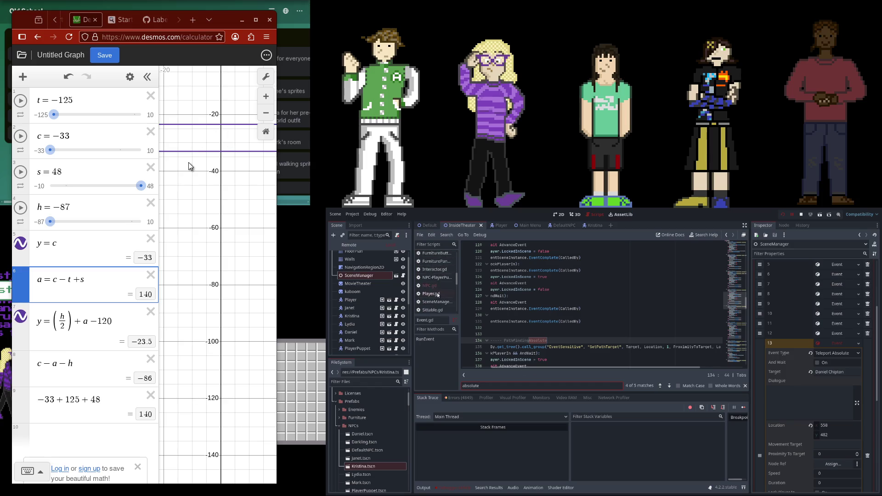
# Add print_debug(MovementType) on line 217 of NPC.gd's Teleport function
pyautogui.click(442, 285)
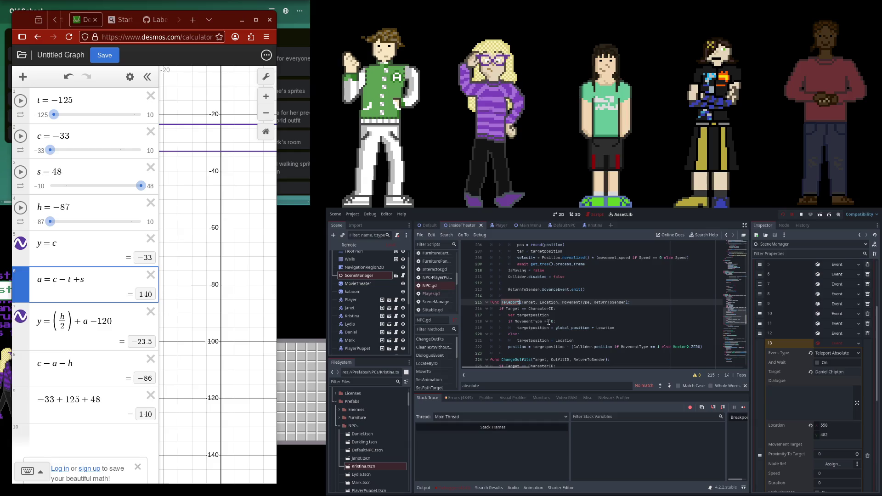
pyautogui.click(569, 309)
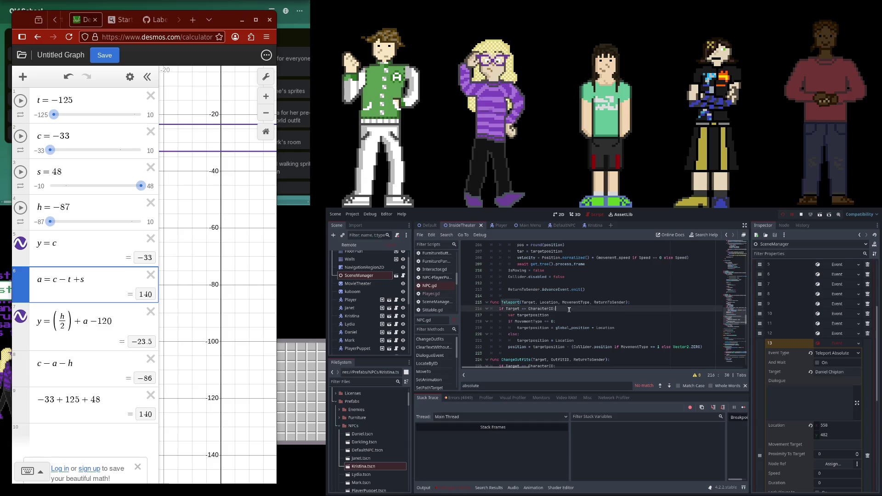
pyautogui.press('Return')
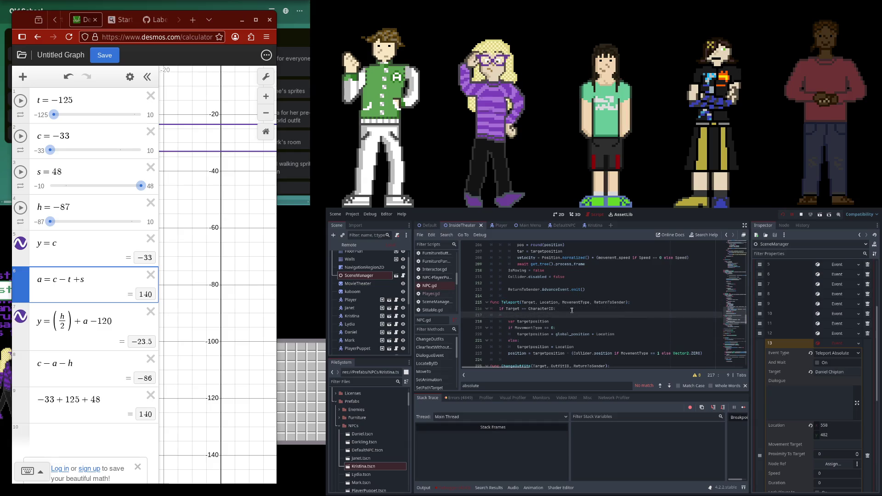
pyautogui.write('retuprint_debug(')
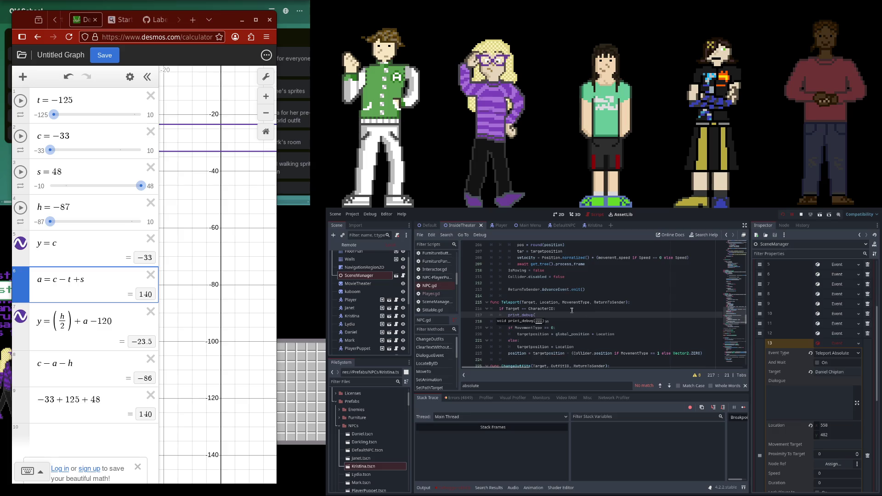
pyautogui.press('Escape')
pyautogui.press('Down')
pyautogui.press('Return')
# Restart the game and read the MovementType value 1 logged from each Teleport call
pyautogui.click(782, 215)
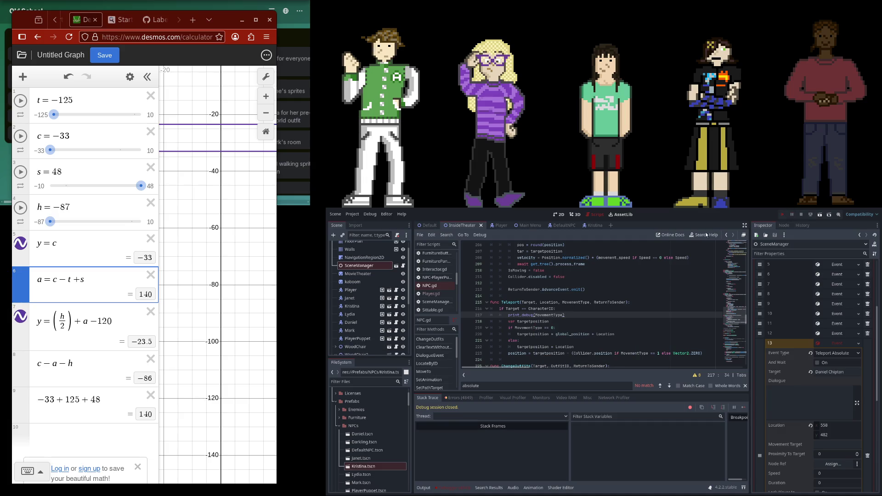
pyautogui.click(783, 215)
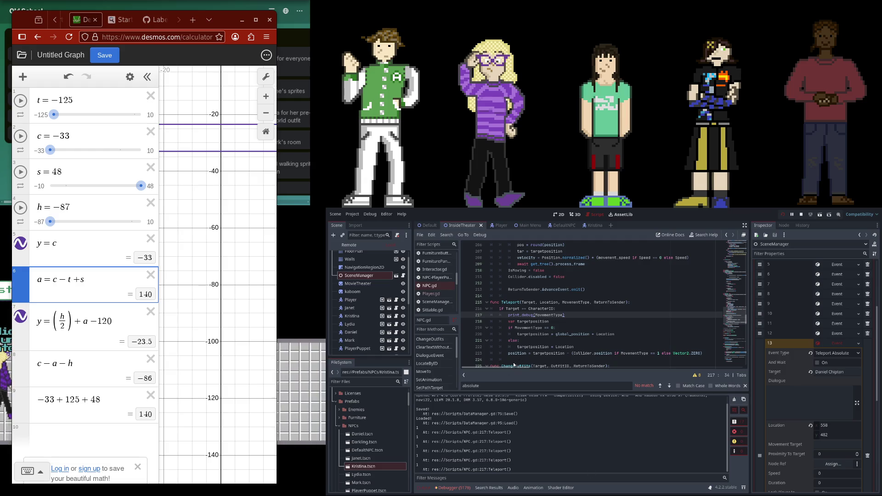
pyautogui.hscroll(1, 510, 368)
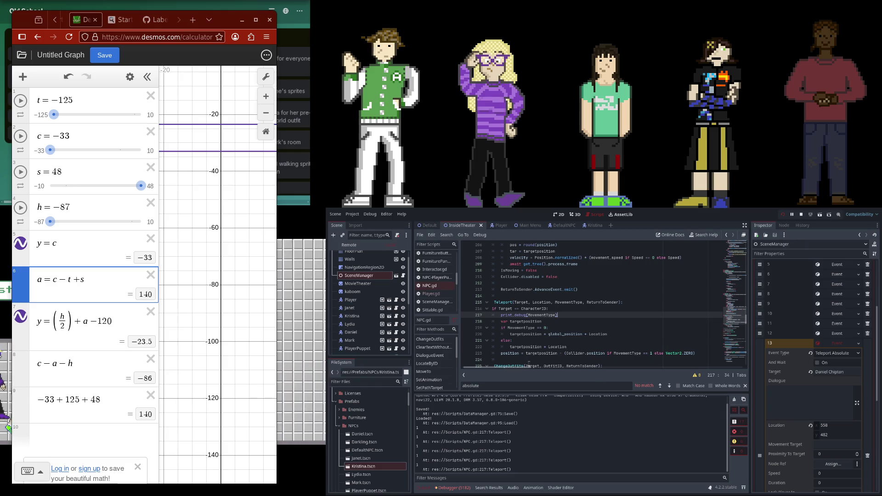
pyautogui.scroll(-1, 529, 363)
pyautogui.moveTo(527, 367); pyautogui.dragTo(519, 366)
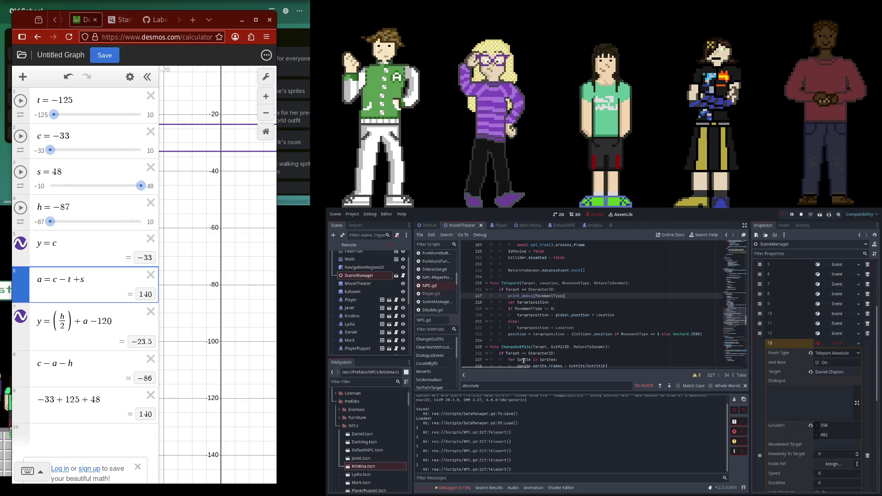
# Move the debug print below line 222 and change it to print_debug(targetposition)
pyautogui.click(564, 328)
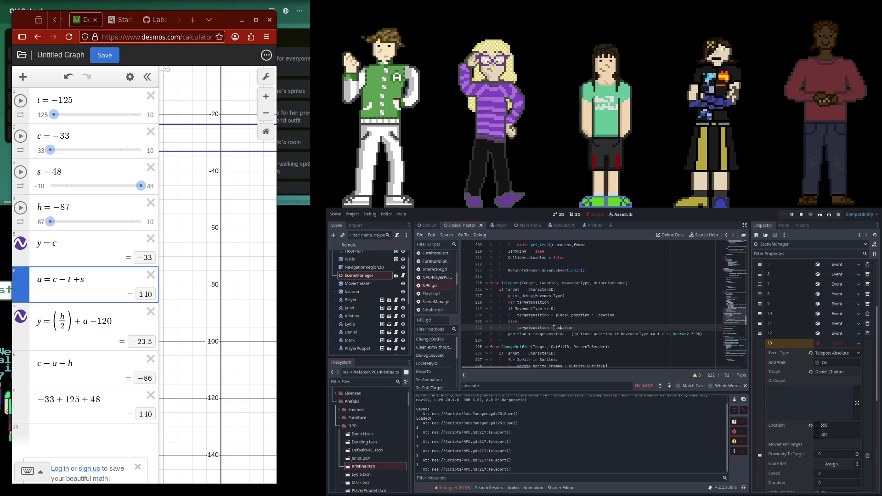
pyautogui.doubleClick(547, 295)
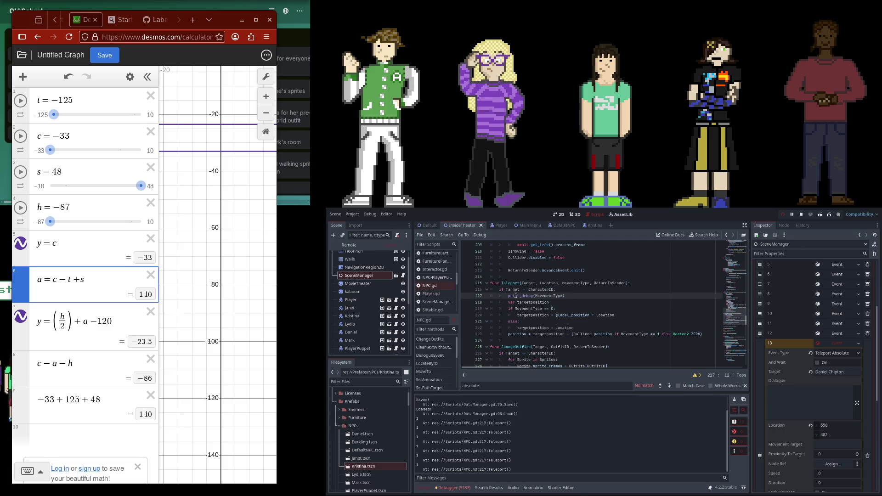
pyautogui.moveTo(507, 296); pyautogui.dragTo(565, 296)
pyautogui.press('BackSpace')
pyautogui.click(580, 328)
pyautogui.press('Return')
pyautogui.press('BackSpace')
pyautogui.hotkey('ctrl', 'v')
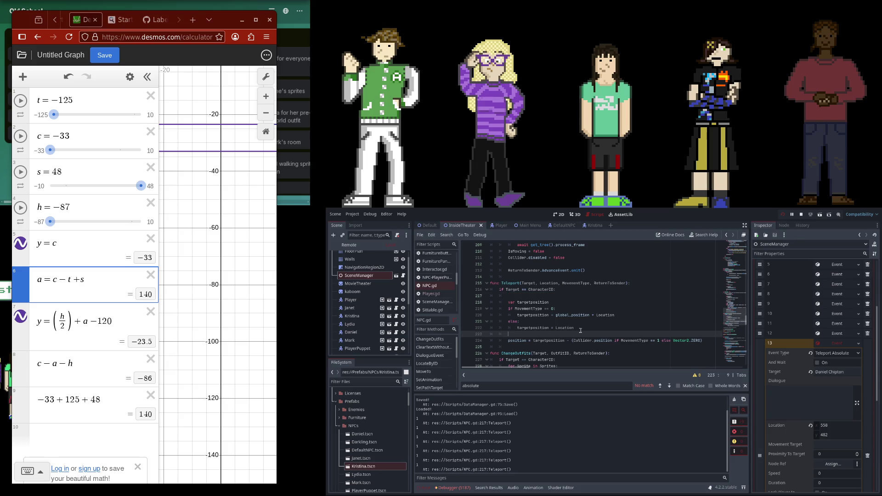
pyautogui.press('Left')
pyautogui.hotkey('ctrl', 'BackSpace')
pyautogui.press('Return')
# Stop and relaunch the game twice to log the teleport target positions
pyautogui.press('F8')
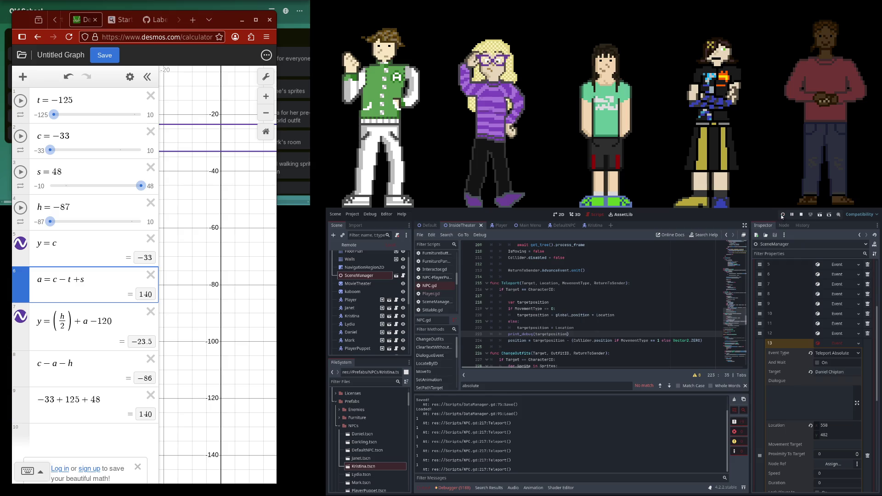
pyautogui.press('F5')
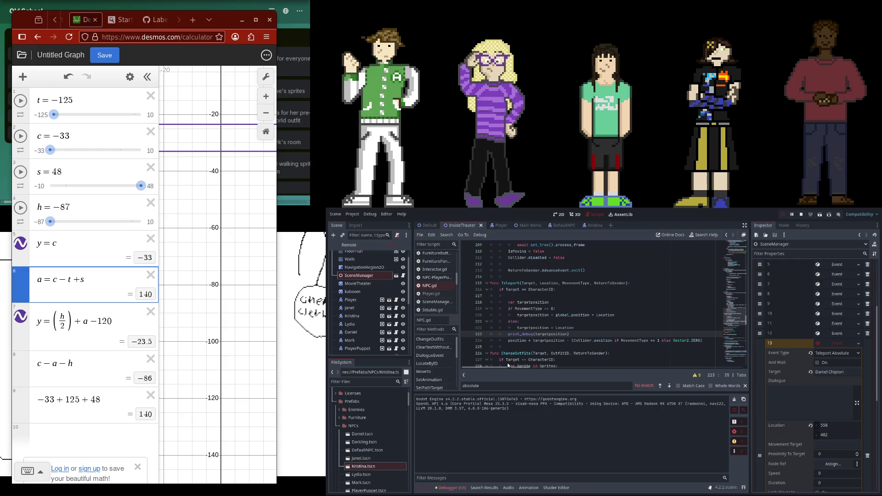
pyautogui.click(782, 216)
pyautogui.press('F5')
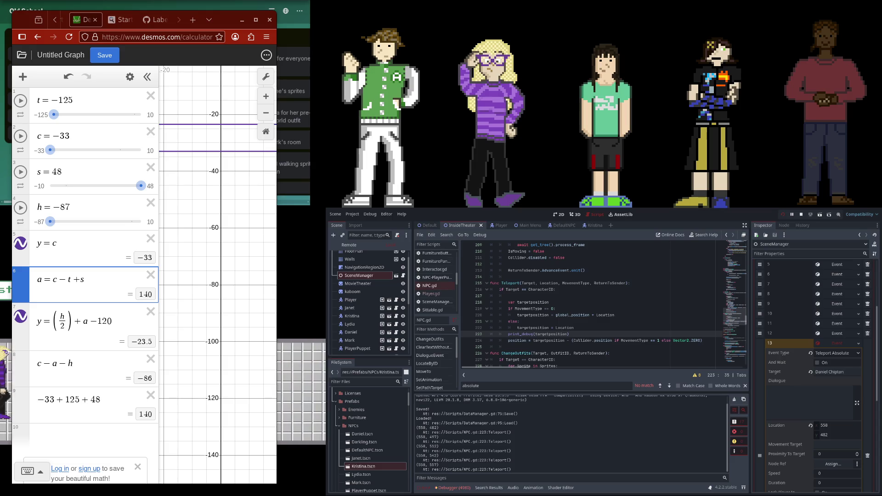
# Examine the targetposition and Collider.position terms in line 224's offset
pyautogui.click(525, 341)
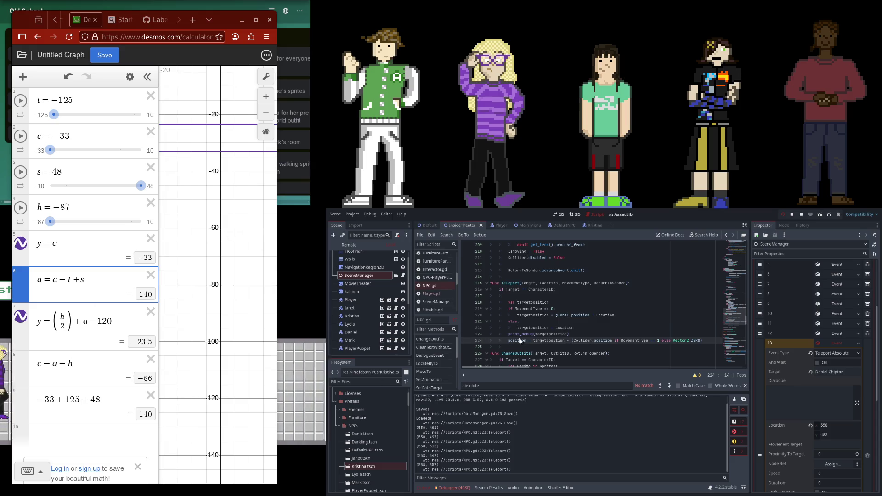
pyautogui.click(546, 340)
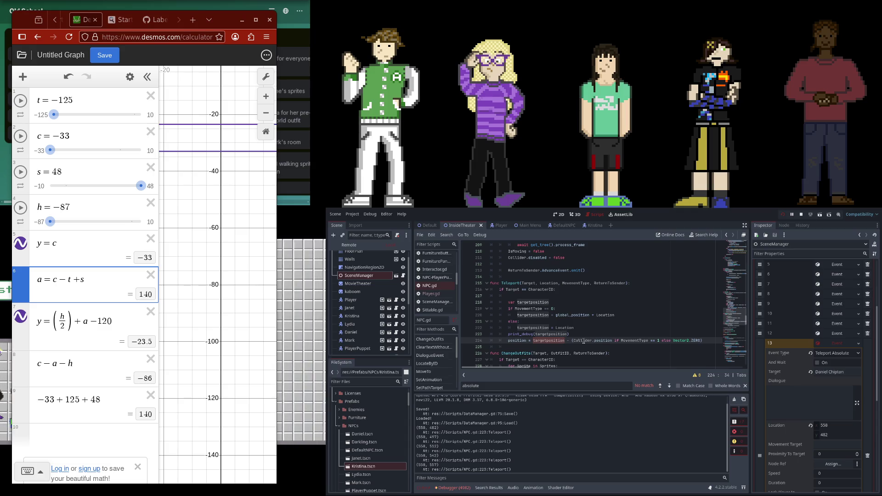
pyautogui.doubleClick(599, 340)
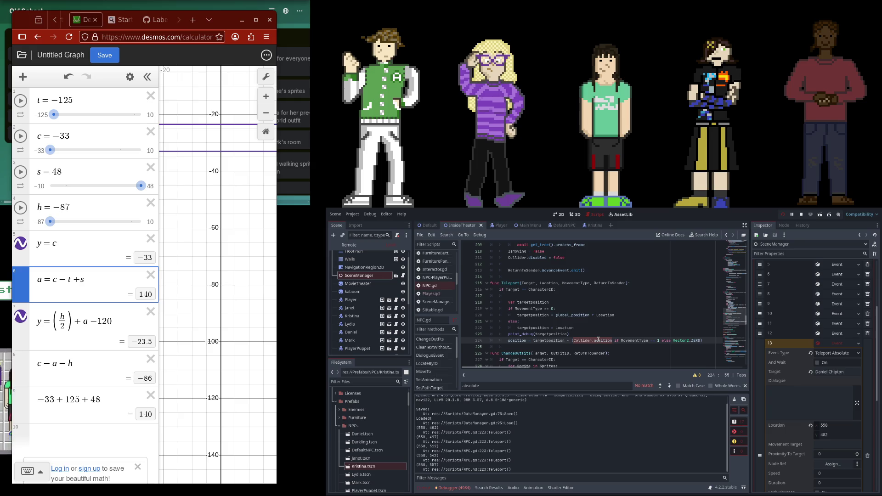
# Expand MovieTheater in the remote tree and inspect NPC CollisionShape2D, NavigationAgent2D and character properties
pyautogui.click(337, 264)
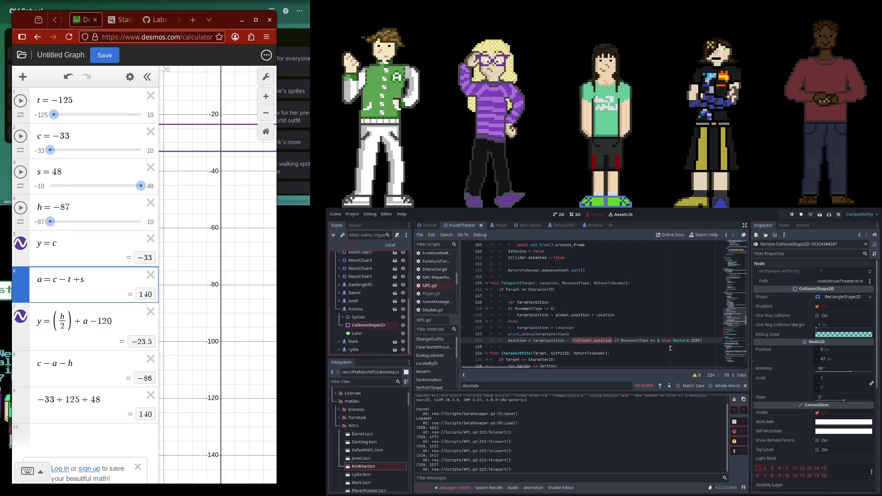
pyautogui.click(343, 326)
pyautogui.click(354, 334)
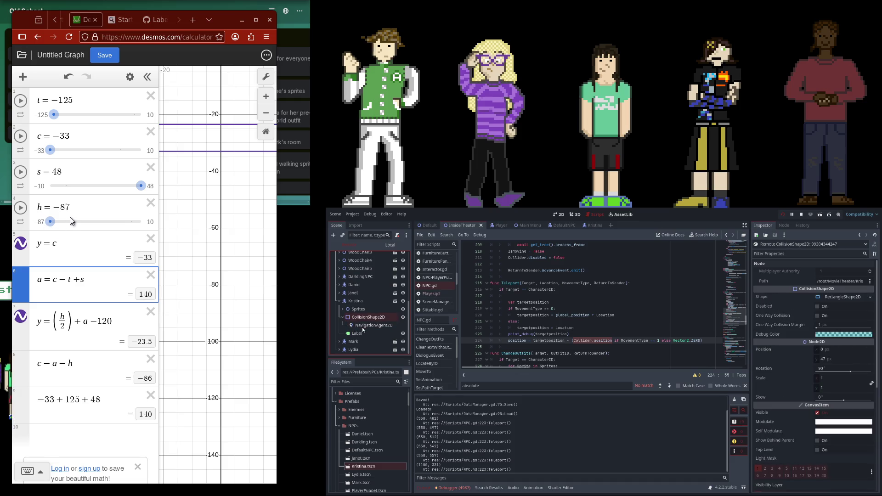
pyautogui.click(338, 293)
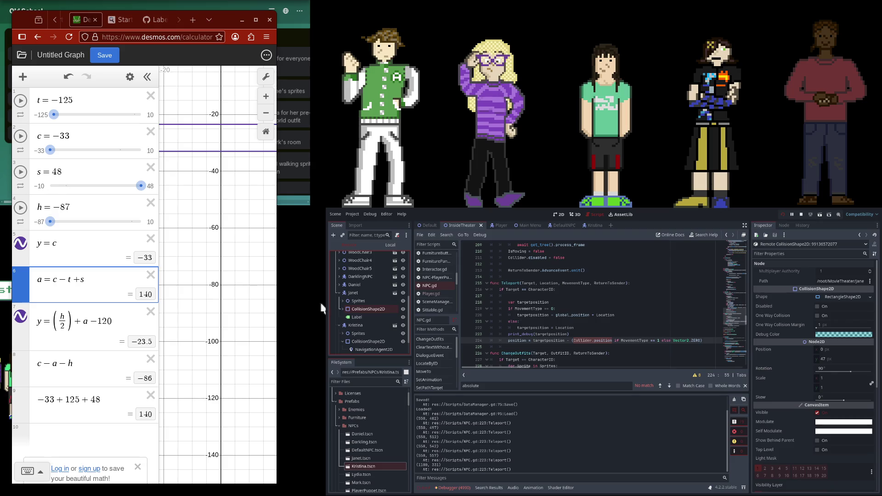
pyautogui.click(334, 293)
pyautogui.click(339, 294)
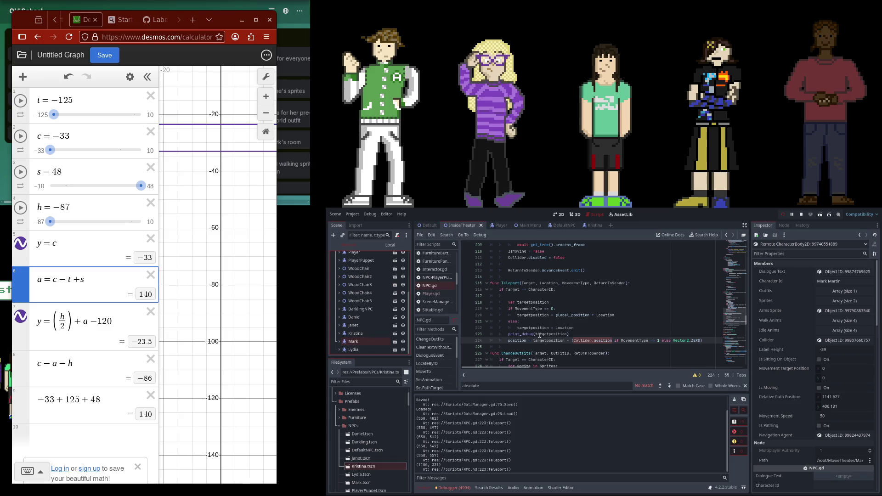
# Print line 224's offset expression on line 223, rerun the game, then revert to print_debug(targetposition)
pyautogui.moveTo(532, 341); pyautogui.dragTo(709, 338)
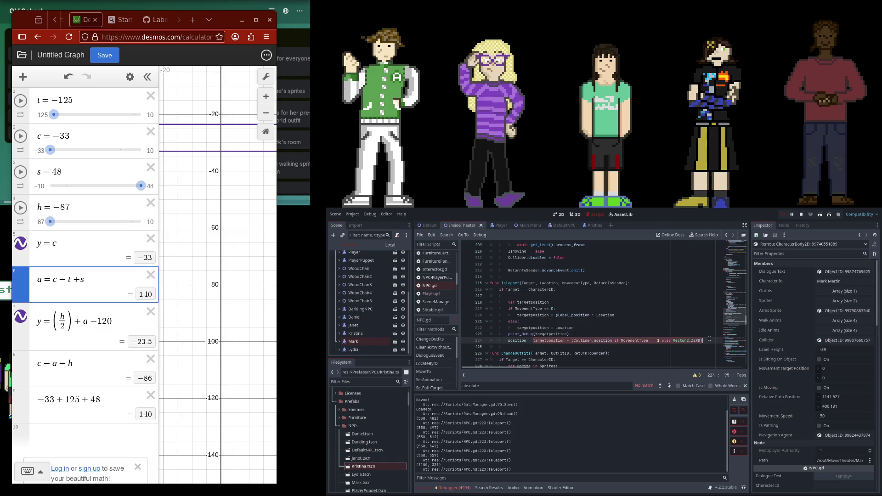
pyautogui.hotkey('ctrl', 'c')
pyautogui.doubleClick(546, 334)
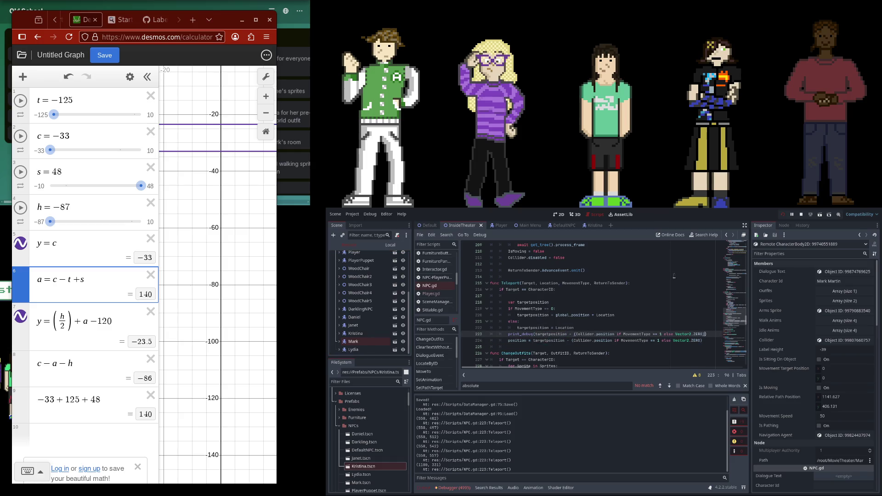
pyautogui.hotkey('ctrl', 'v')
pyautogui.click(782, 214)
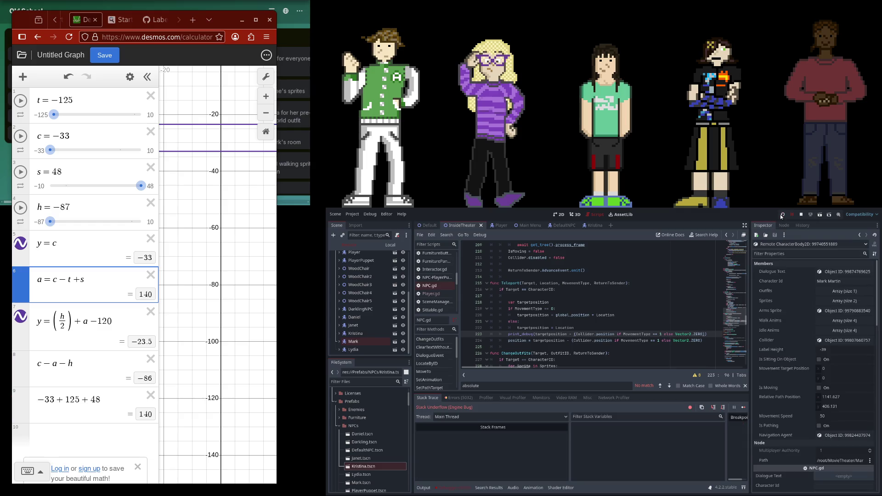
pyautogui.press('F5')
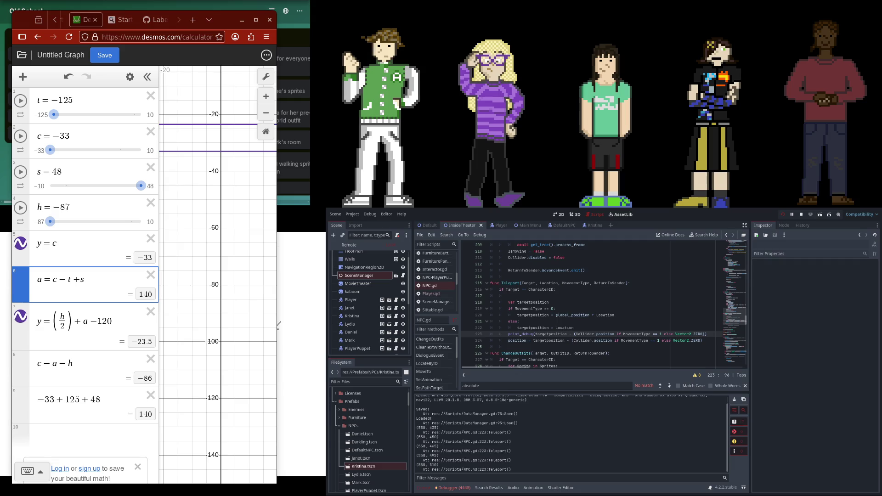
pyautogui.hotkey('ctrl', 'z')
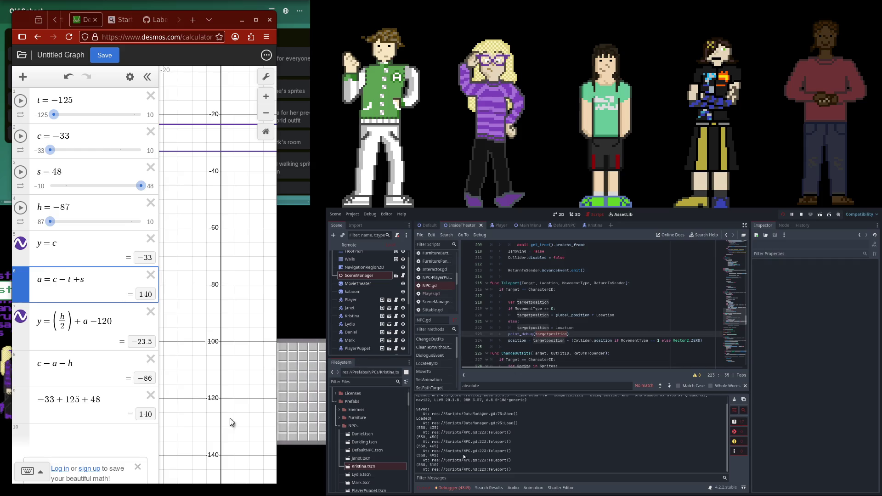
# Review the missing 'BackSit' animation errors and jump to NPC.gd line 277 in animate()
pyautogui.click(452, 488)
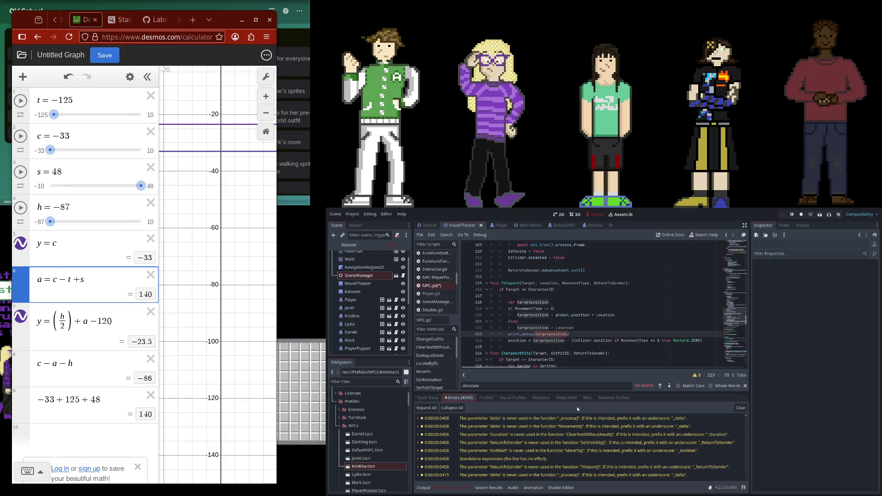
pyautogui.moveTo(746, 417); pyautogui.dragTo(741, 487)
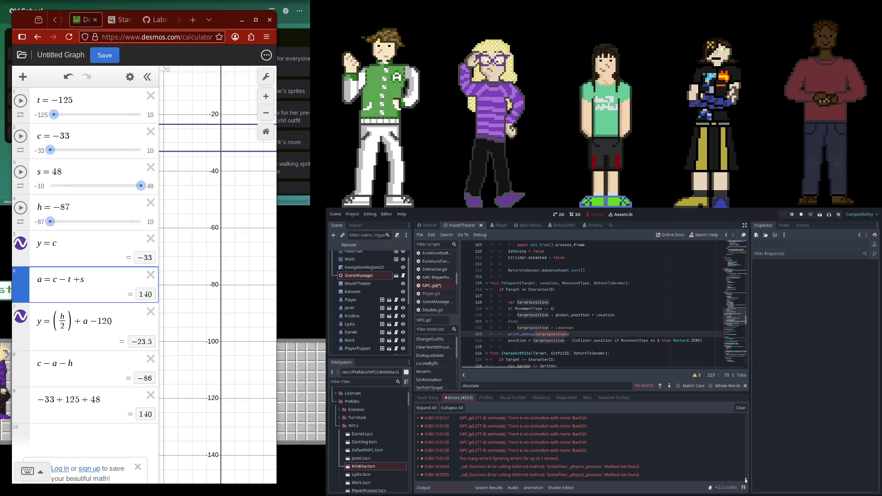
pyautogui.moveTo(742, 479); pyautogui.dragTo(750, 415)
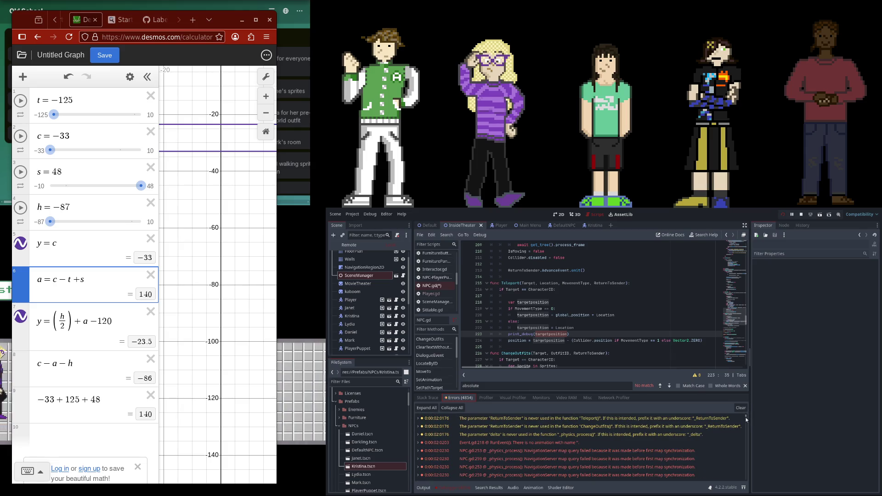
pyautogui.scroll(-2, 601, 434)
pyautogui.doubleClick(575, 452)
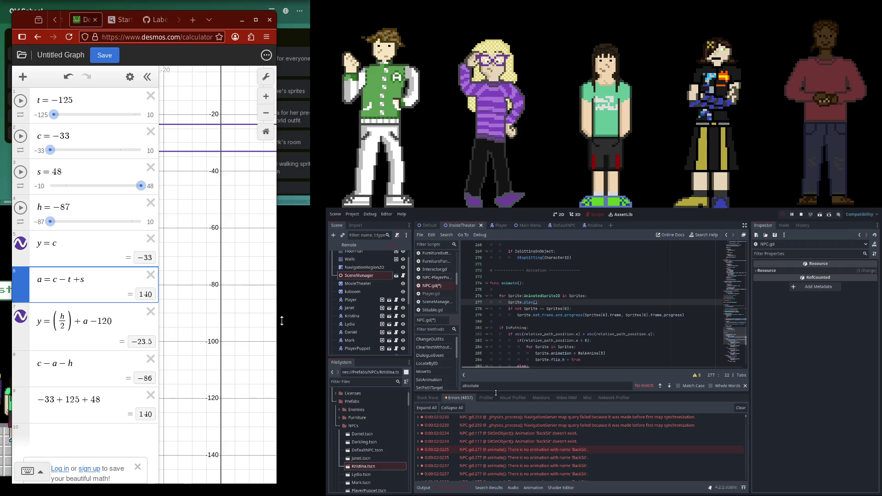
# Delete the animate() call on line 39 of _process, then scroll back to the top of NPC.gd
pyautogui.scroll(-3, 506, 441)
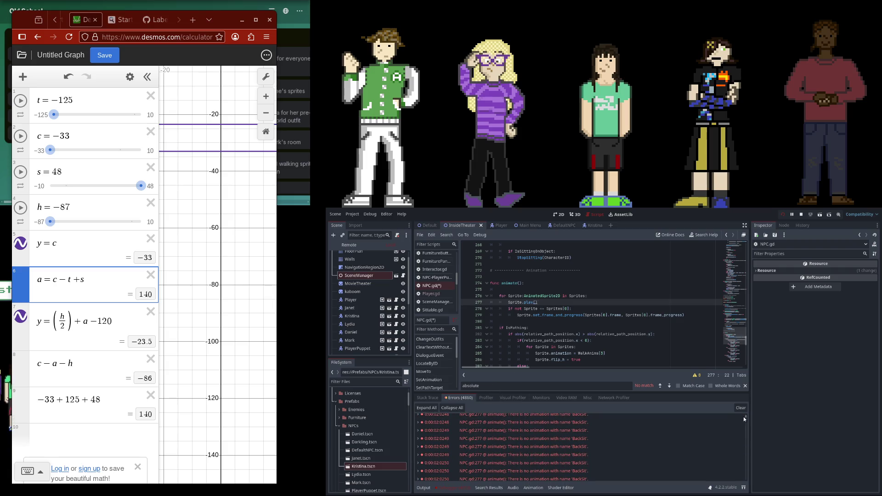
pyautogui.moveTo(744, 417); pyautogui.dragTo(742, 467)
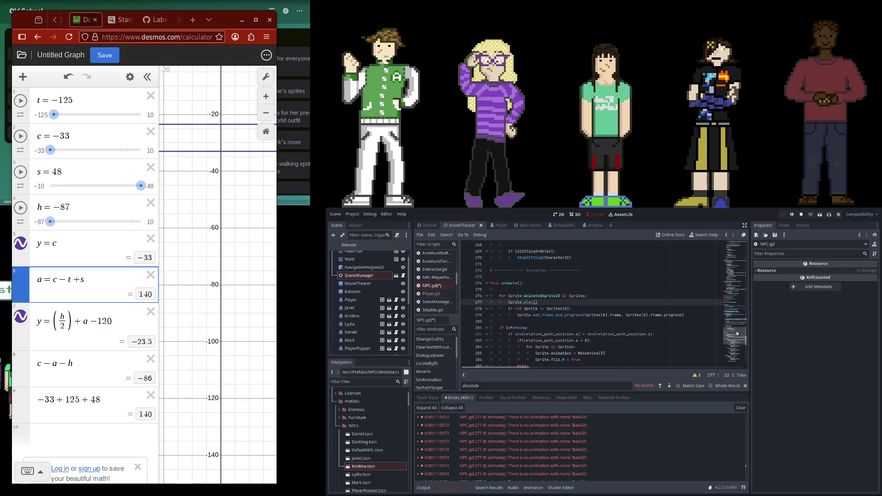
pyautogui.moveTo(737, 332); pyautogui.dragTo(737, 248)
pyautogui.click(519, 301)
pyautogui.press('BackSpace')
pyautogui.press('BackSpace')
pyautogui.press('BackSpace')
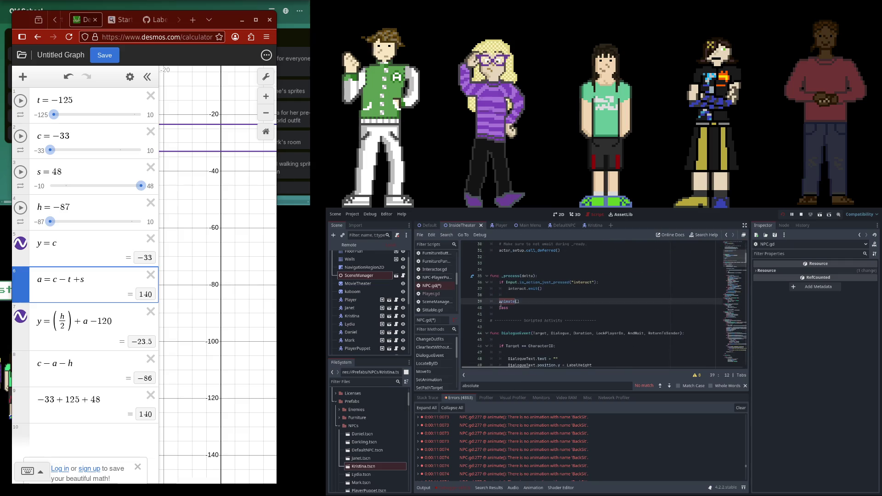
pyautogui.moveTo(739, 263)
pyautogui.mouseDown()
pyautogui.moveTo(737, 349)
pyautogui.moveTo(740, 297)
pyautogui.mouseUp()
pyautogui.scroll(20, 694, 279)
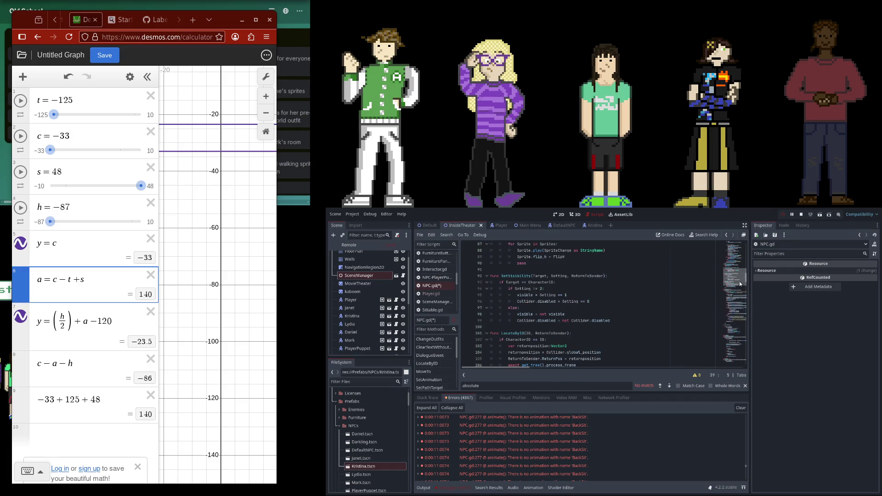
# Search NPC.gd for 'physics' and step through matches to the _physics_process function
pyautogui.click(556, 387)
pyautogui.hotkey('ctrl', 'a')
pyautogui.write('phys')
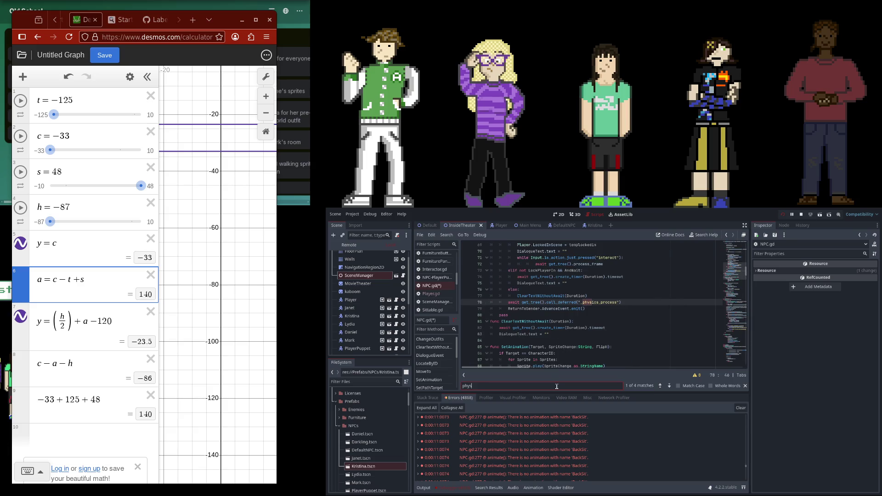
pyautogui.write('ics')
pyautogui.click(669, 385)
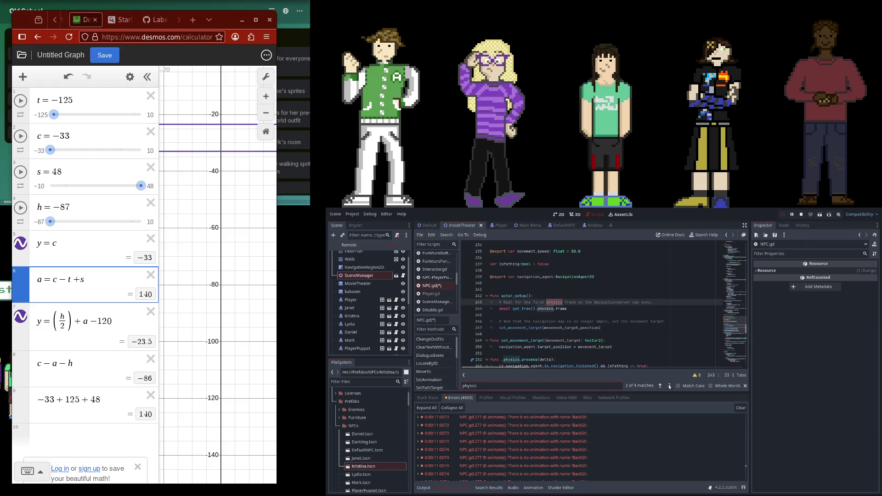
pyautogui.click(669, 386)
pyautogui.click(669, 386)
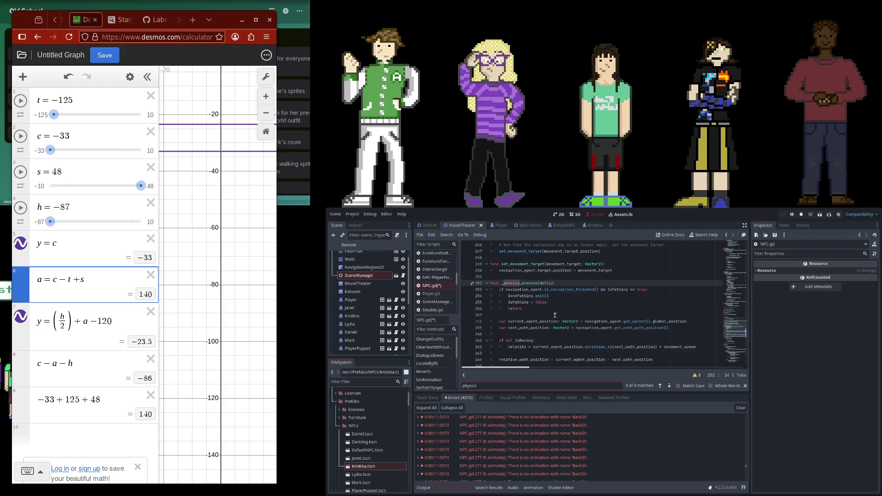
pyautogui.scroll(-3, 555, 316)
pyautogui.scroll(3, 533, 317)
# Add an animate() call at the end of _physics_process, then save and run the game
pyautogui.click(563, 283)
pyautogui.scroll(-3, 588, 324)
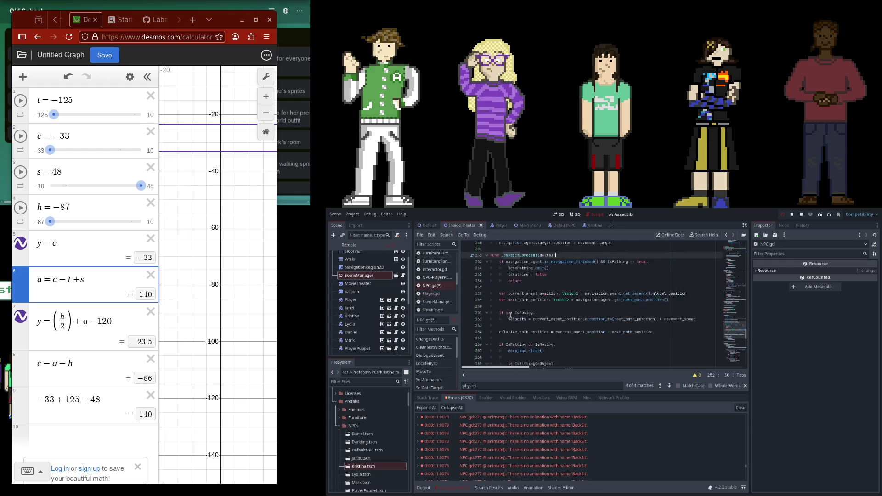
pyautogui.click(596, 340)
pyautogui.press('Down')
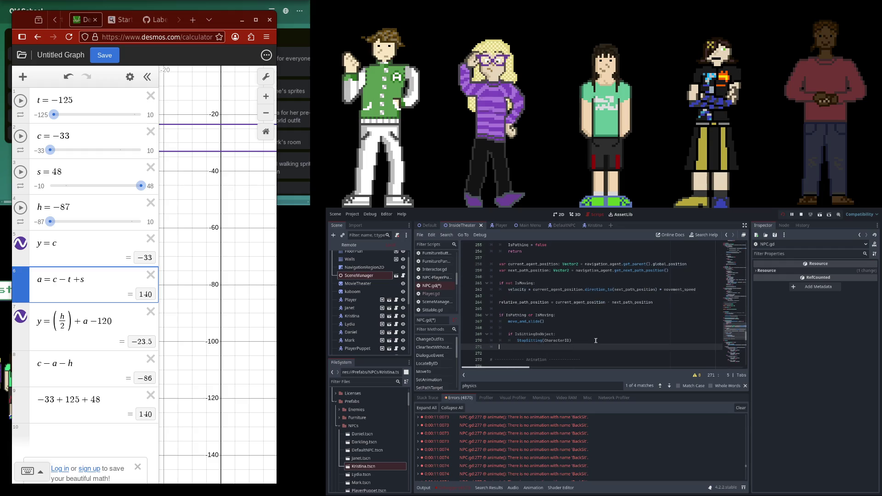
pyautogui.press('Return')
pyautogui.write('animate()')
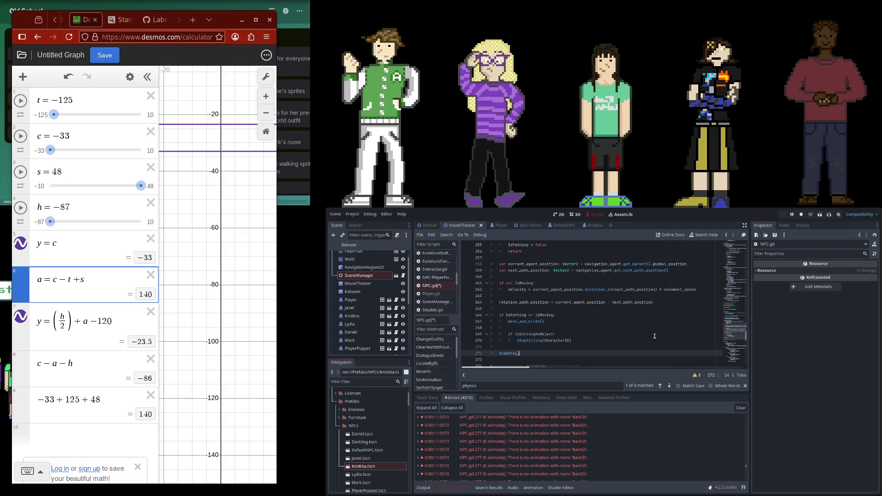
pyautogui.click(783, 215)
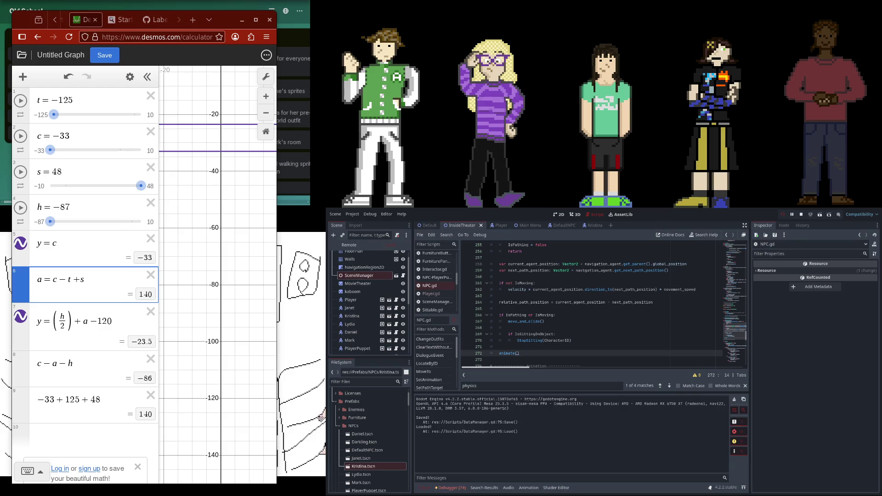
# Trace the missing BackSit animation errors to the Sprite.play() line 279, then return to the output log
pyautogui.click(460, 488)
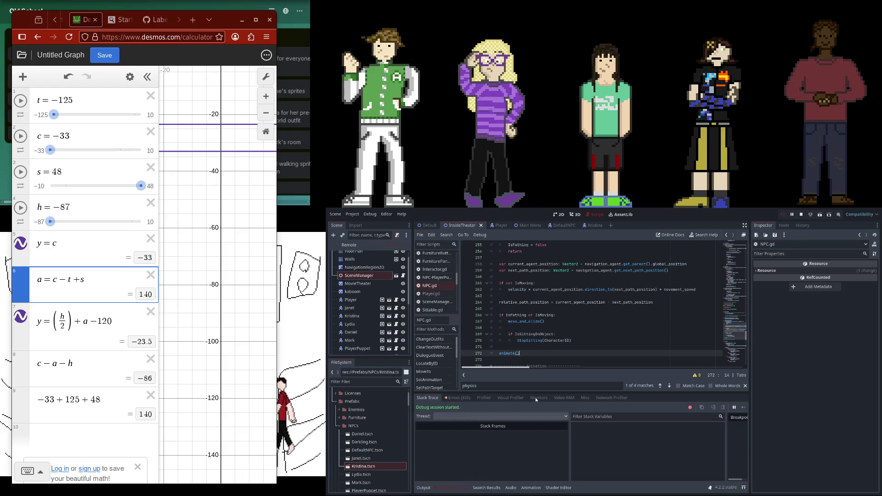
pyautogui.click(502, 443)
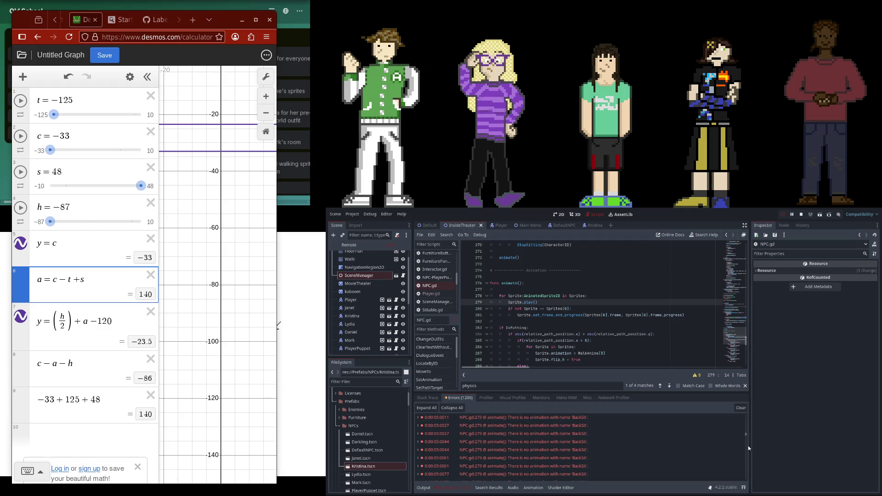
pyautogui.scroll(-10, 747, 434)
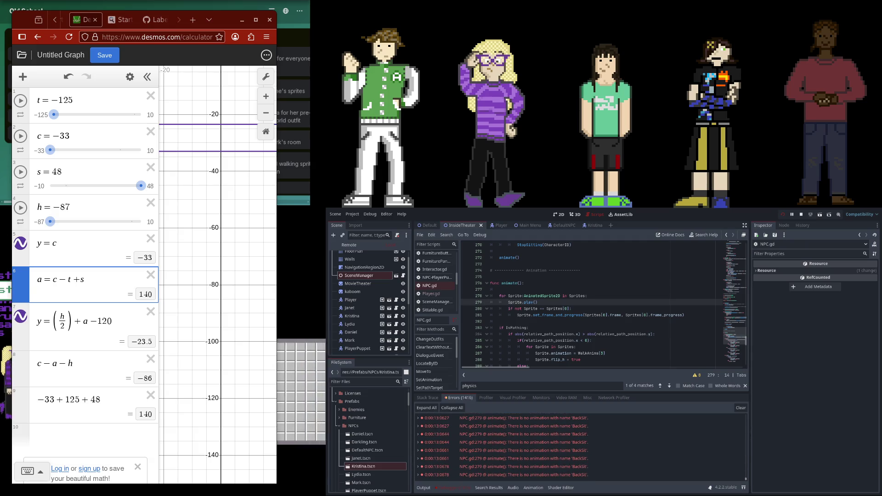
pyautogui.scroll(2, 719, 468)
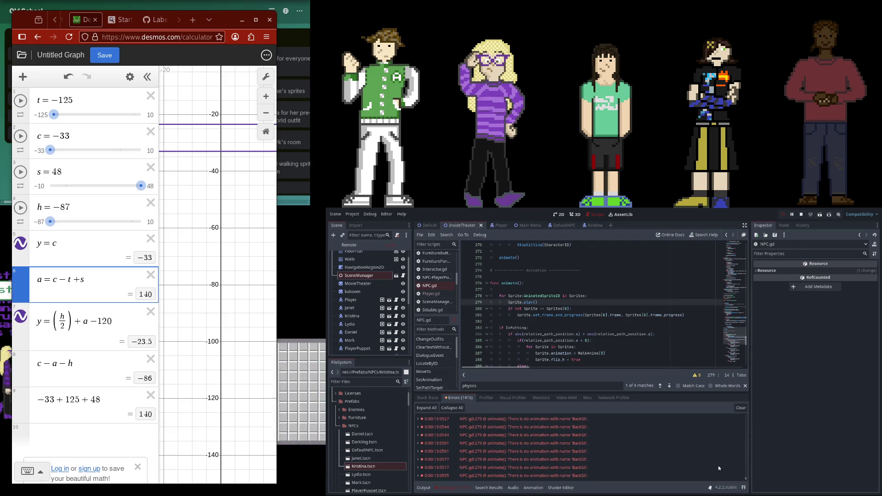
pyautogui.scroll(-2, 719, 468)
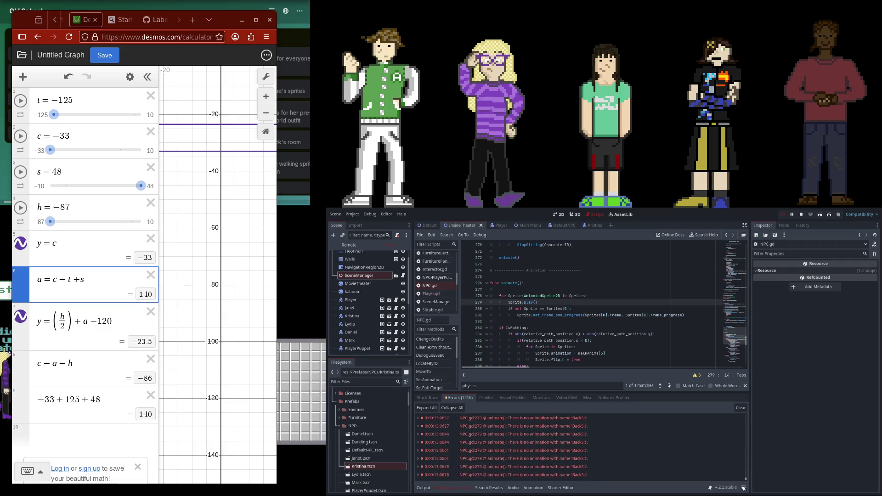
pyautogui.click(423, 488)
pyautogui.click(351, 299)
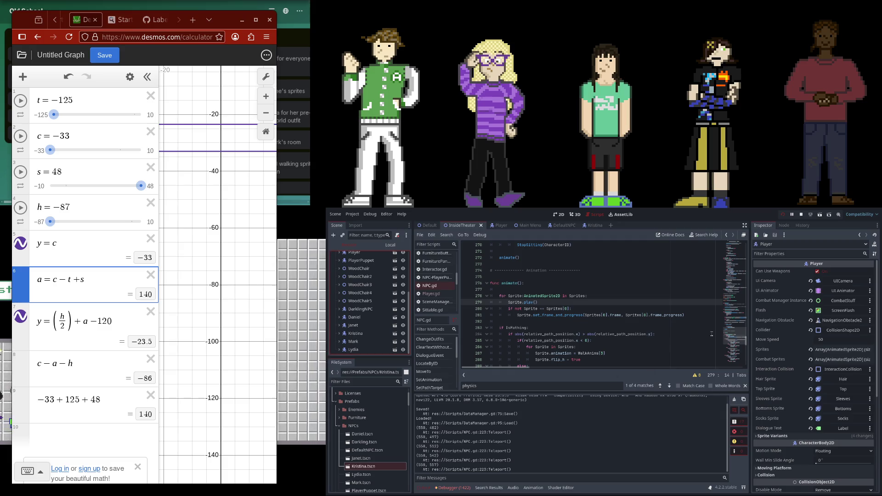
# Replace the search term with 'telepor' to locate the Teleport function
pyautogui.scroll(3, 717, 334)
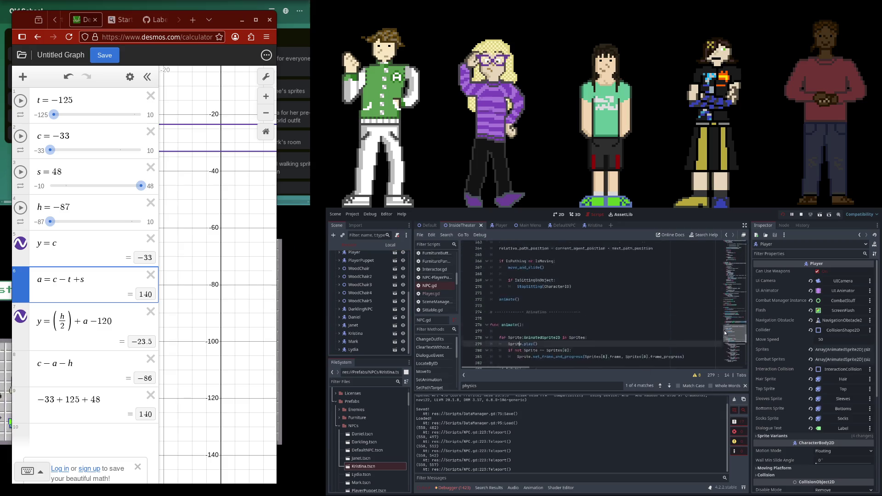
pyautogui.scroll(4, 724, 331)
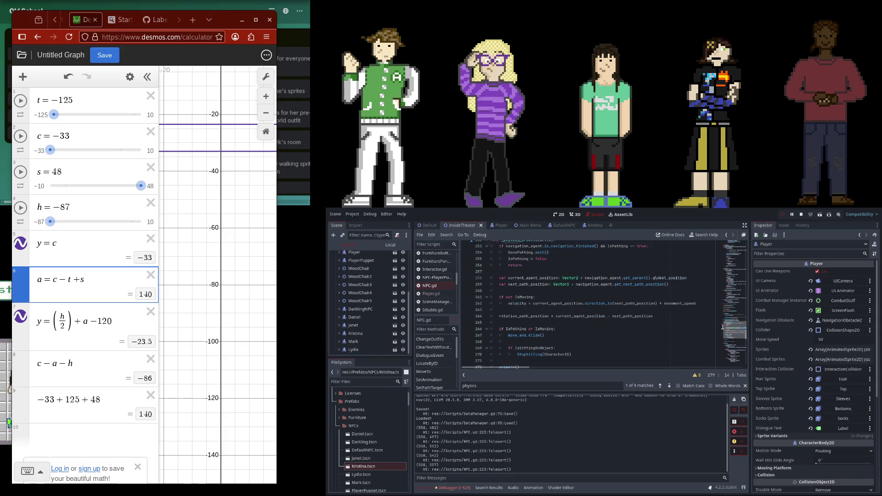
pyautogui.scroll(2, 722, 327)
pyautogui.scroll(6, 722, 321)
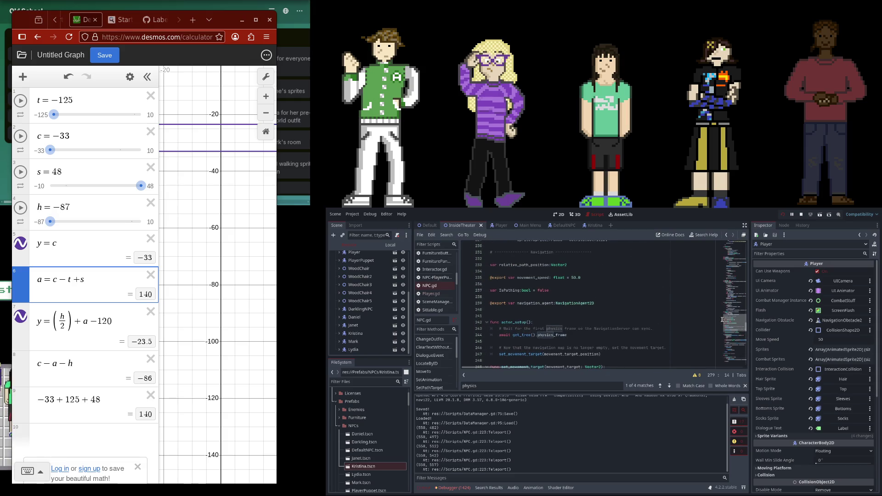
pyautogui.click(600, 386)
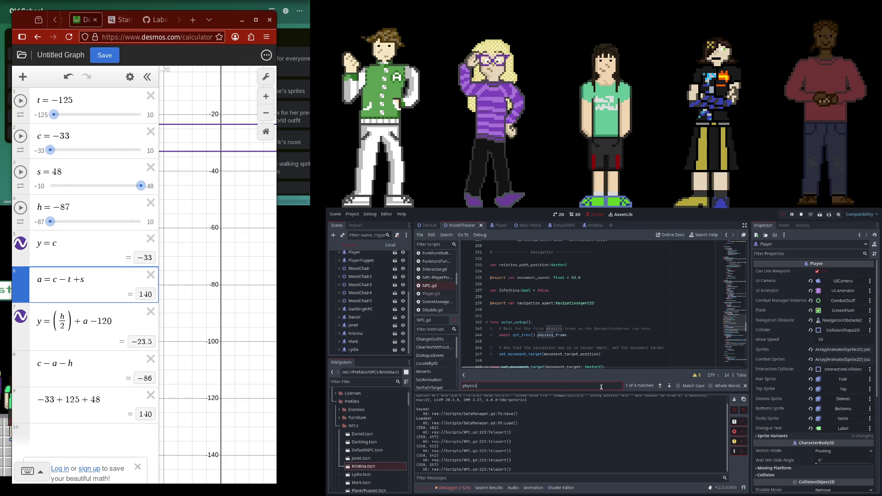
pyautogui.hotkey('ctrl', 'a')
pyautogui.press('BackSpace')
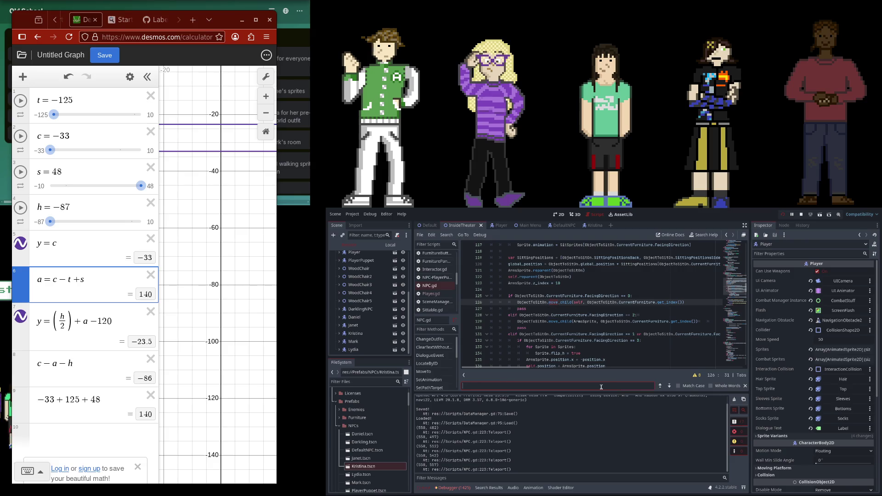
pyautogui.write('telepor')
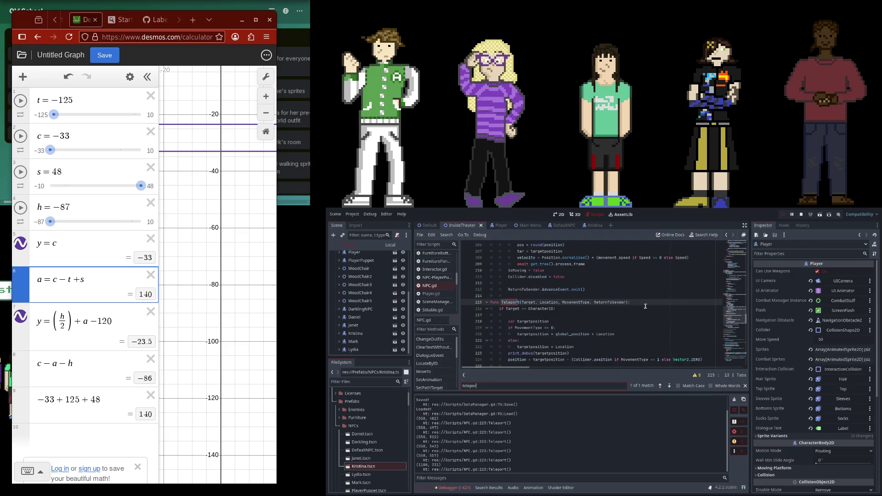
# Insert StopSitting(CharacterID) under the 'if Target == CharacterID:' check, then run the game
pyautogui.click(648, 302)
pyautogui.press('Return')
pyautogui.press('BackSpace')
pyautogui.press('BackSpace')
pyautogui.press('Down')
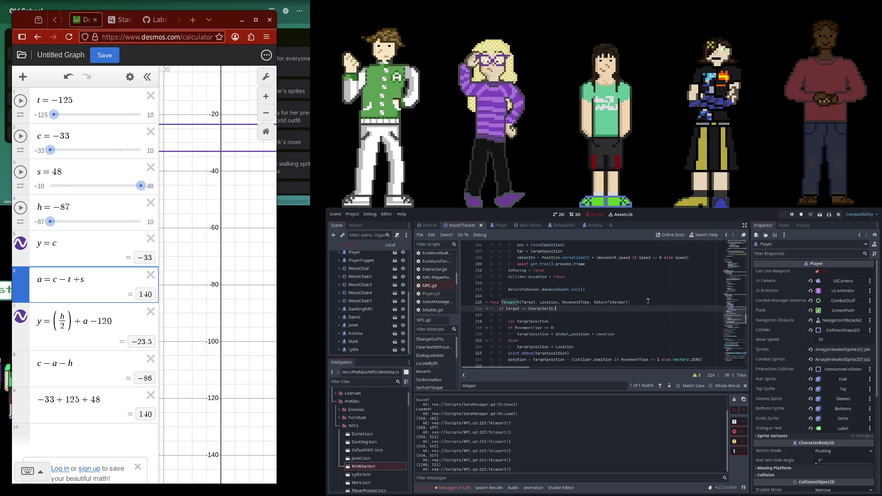
pyautogui.press('Return')
pyautogui.press('Return')
pyautogui.write('StopSitting(')
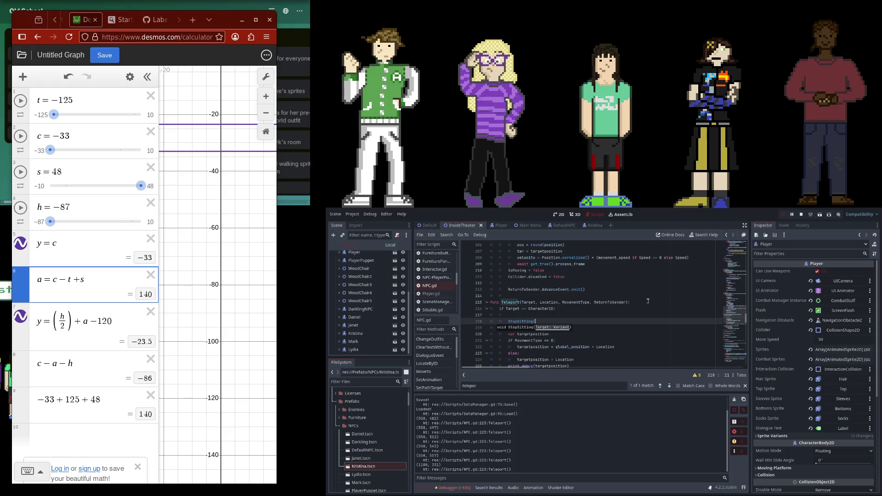
pyautogui.write('sel')
pyautogui.press('BackSpace')
pyautogui.press('BackSpace')
pyautogui.press('BackSpace')
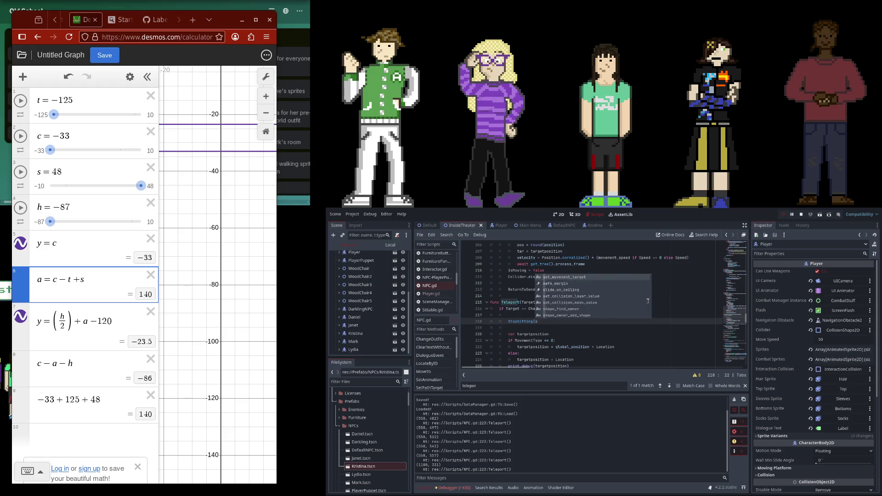
pyautogui.write('Chara')
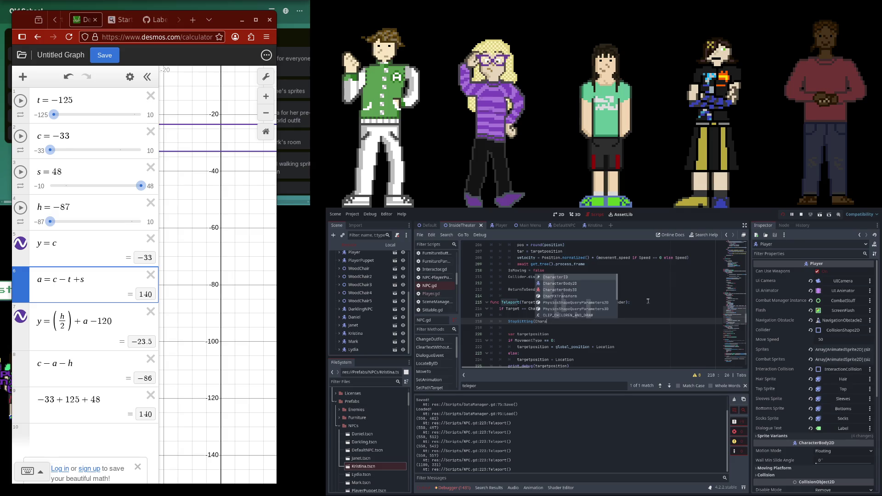
pyautogui.press('Return')
pyautogui.write(')')
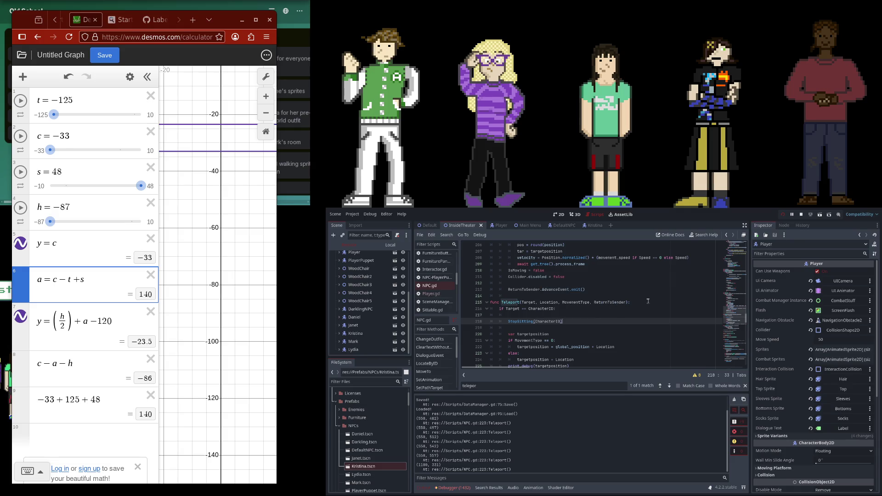
pyautogui.click(782, 214)
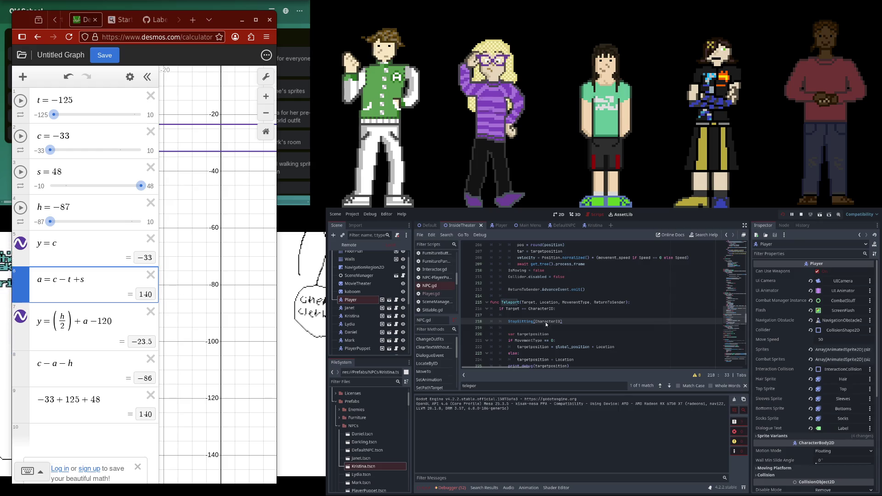
# Stop the running game and relaunch it with F5 to play-test the teleport fix
pyautogui.click(800, 214)
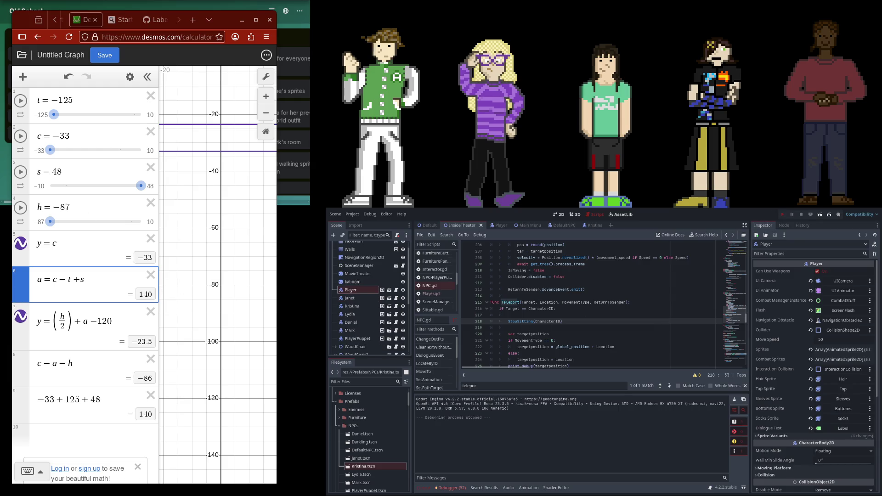
pyautogui.press('F5')
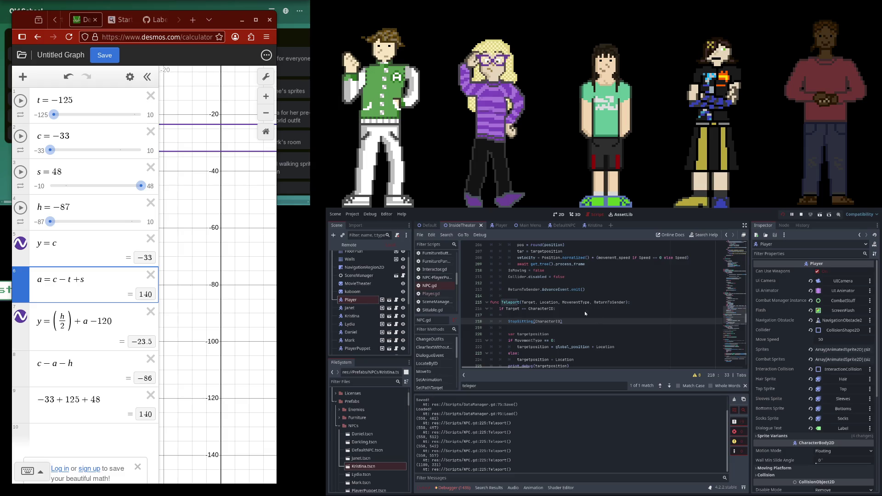
# Search for 'dialog', then step through DialogueText occurrences to its LabelHeight positioning at line 49
pyautogui.scroll(4, 583, 310)
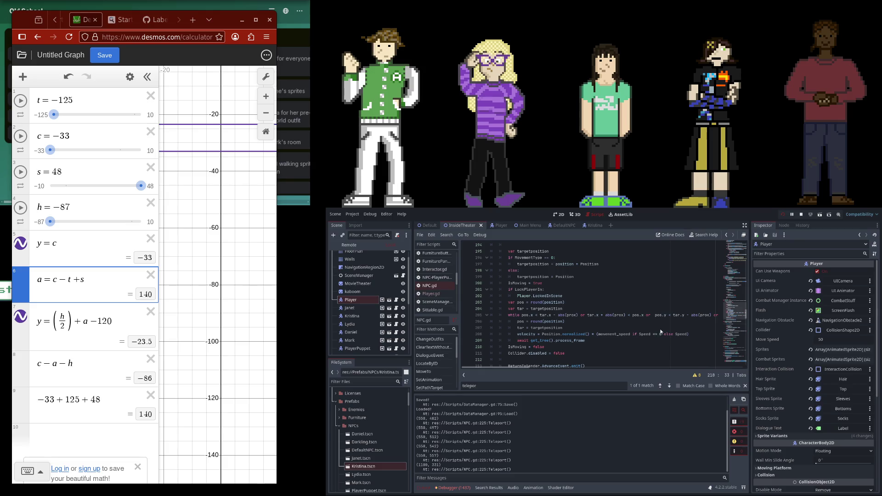
pyautogui.hscroll(5, 524, 367)
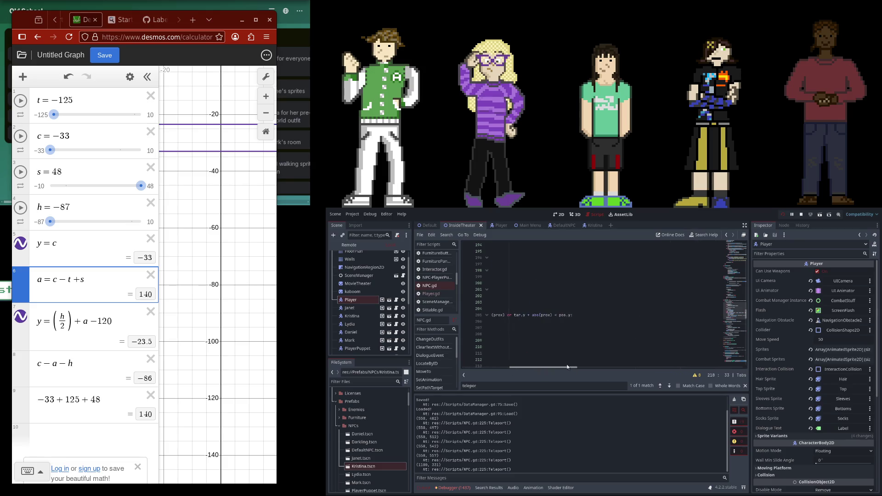
pyautogui.hscroll(-5, 523, 368)
pyautogui.click(601, 388)
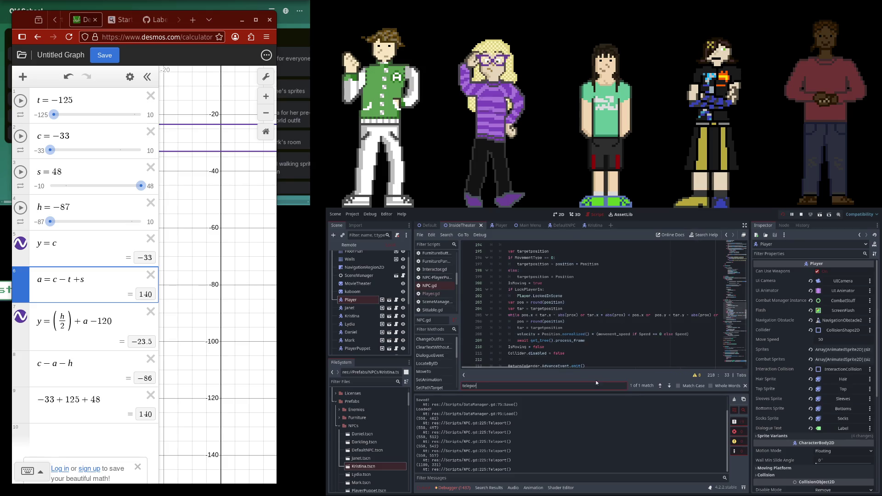
pyautogui.press('BackSpace')
pyautogui.write('dialog')
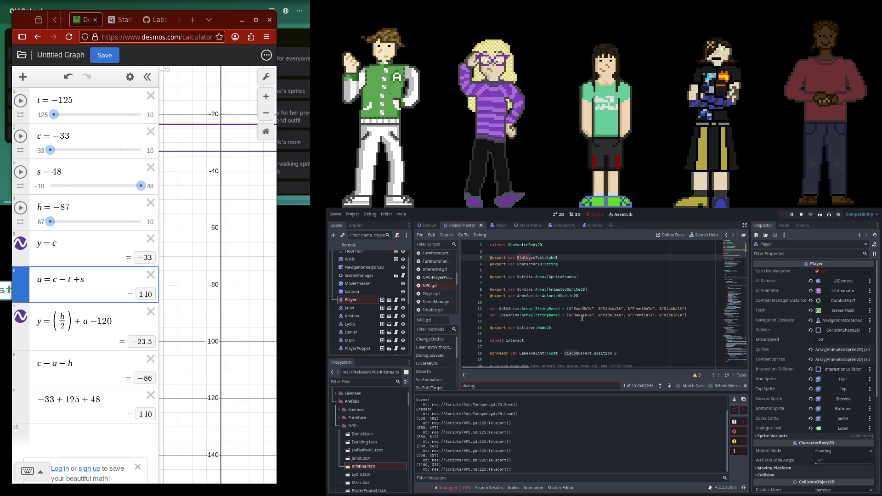
pyautogui.doubleClick(579, 353)
pyautogui.hotkey('ctrl', 'f')
pyautogui.click(669, 386)
pyautogui.click(669, 386)
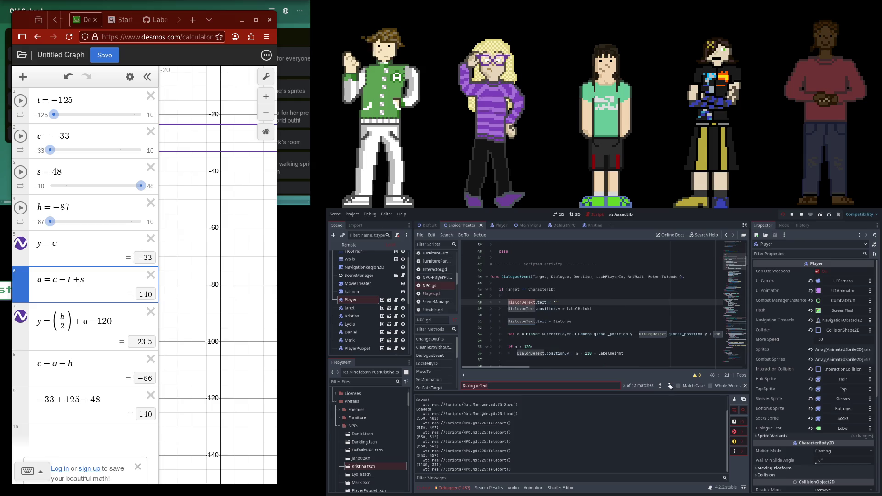